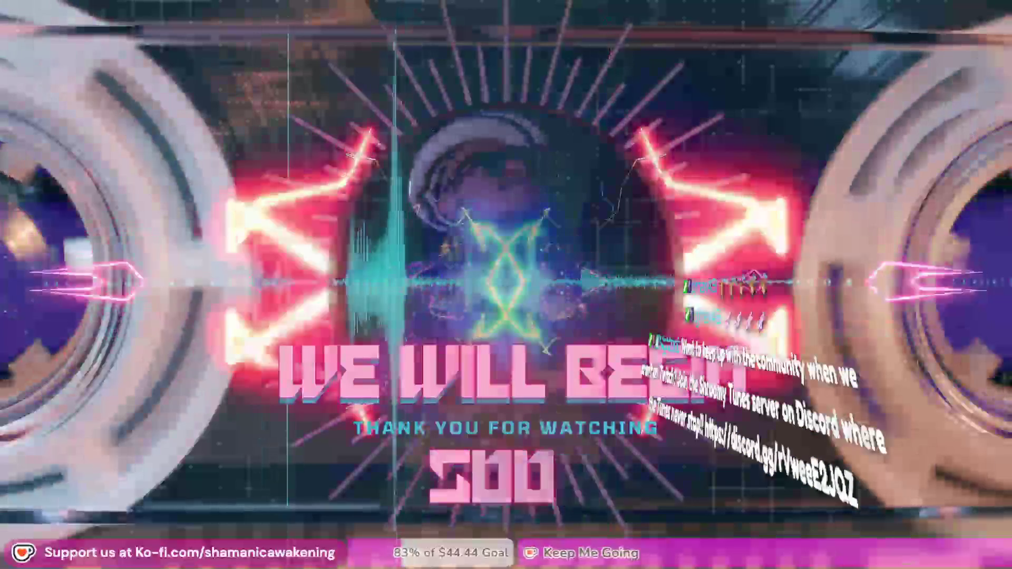
Bring the StarSky1 arrangement forward in Logic Pro, then pick the cassette-tape overlay video in Mission Control.
key("super+Tab")
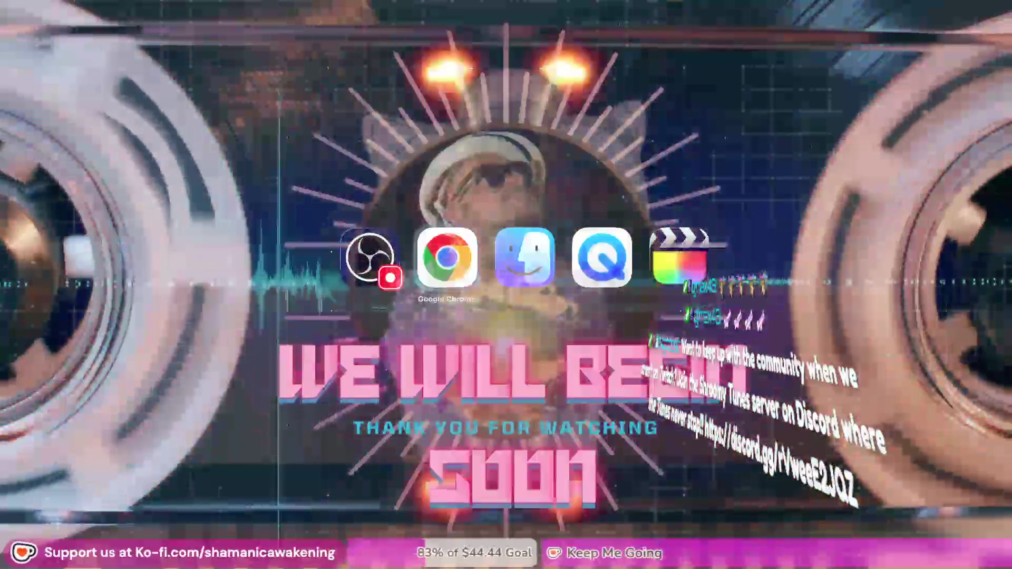
key("super+Tab")
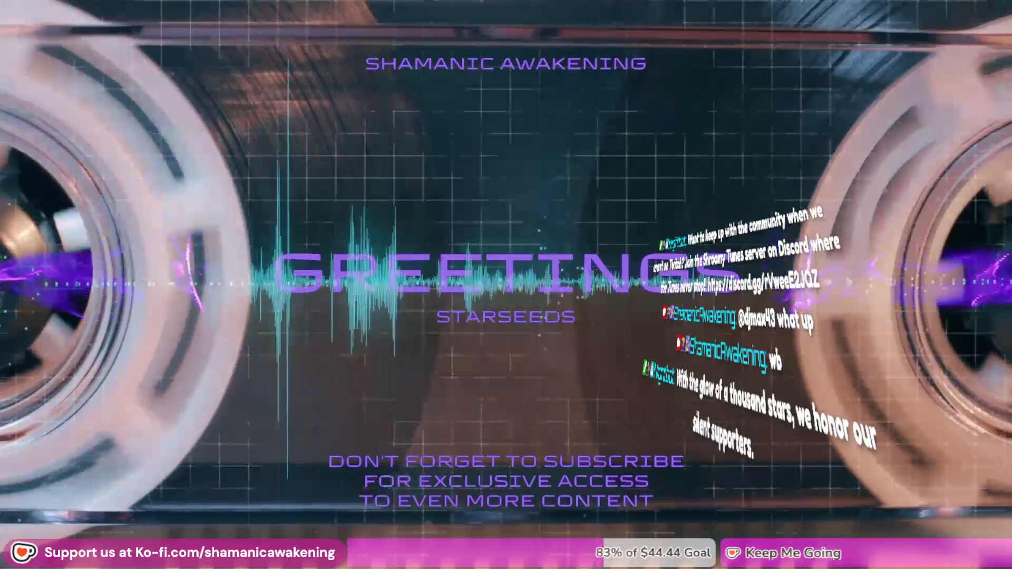
mouse_move(53, 48)
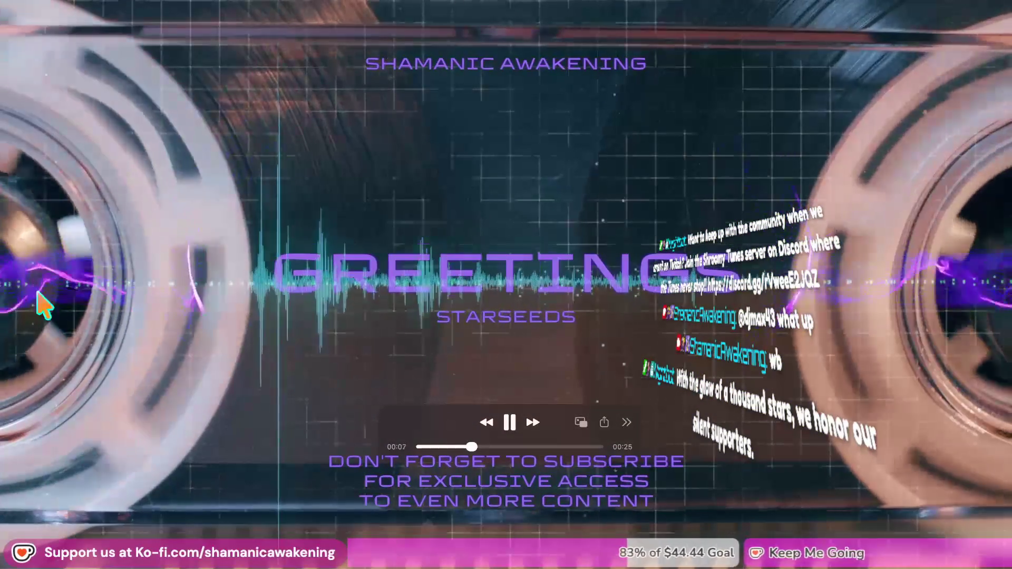
mouse_move(232, 563)
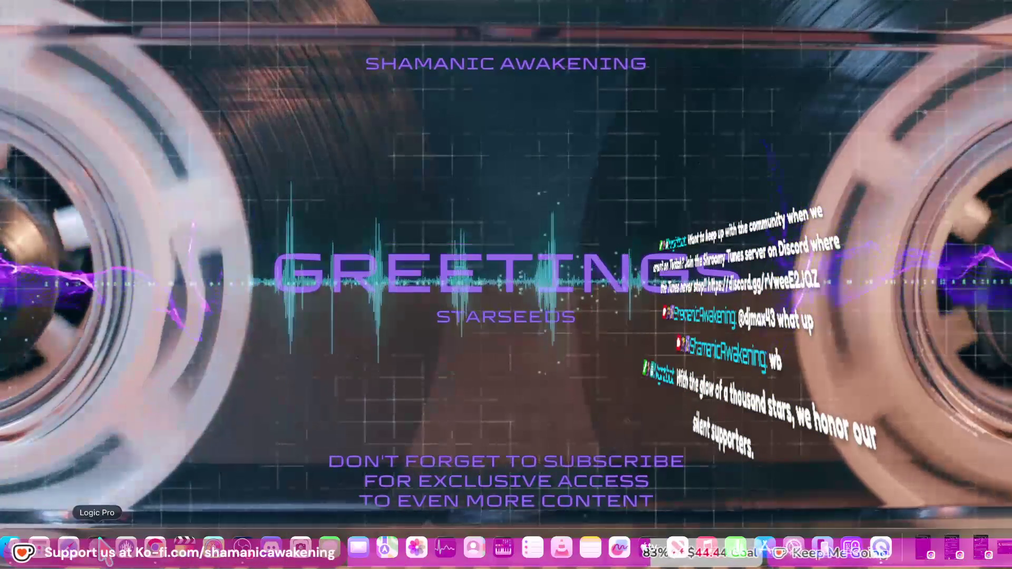
mouse_move(428, 483)
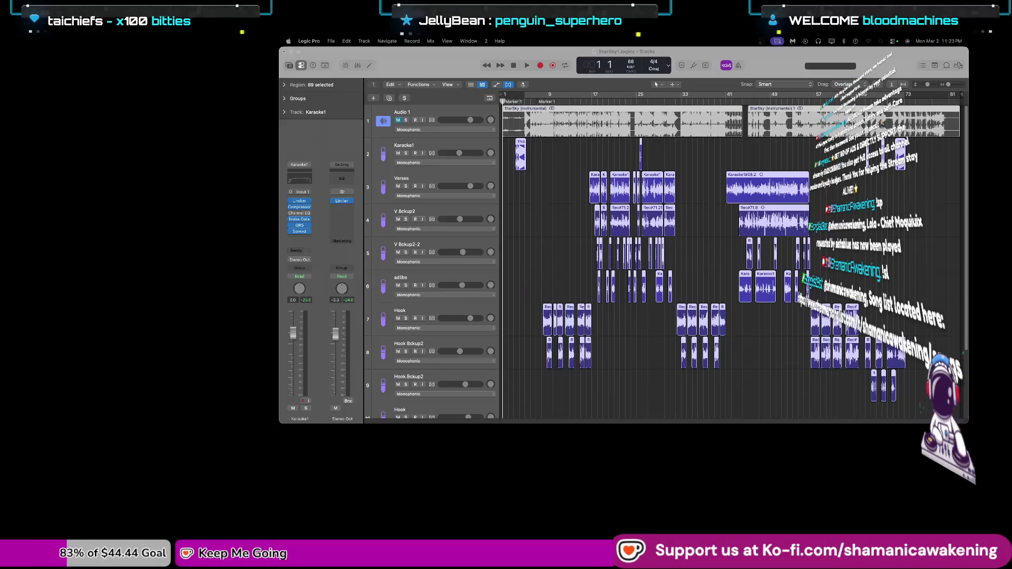
key("super+Tab")
key("super+Tab")
key("super+Tab")
key("super+Tab")
key("super+Tab")
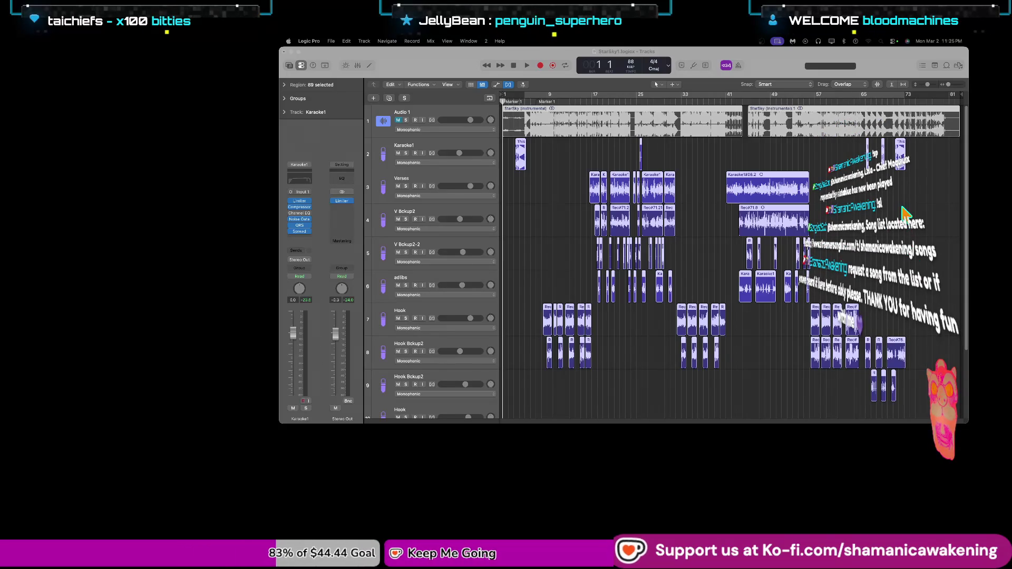
key("ctrl+Up")
left_click(851, 204)
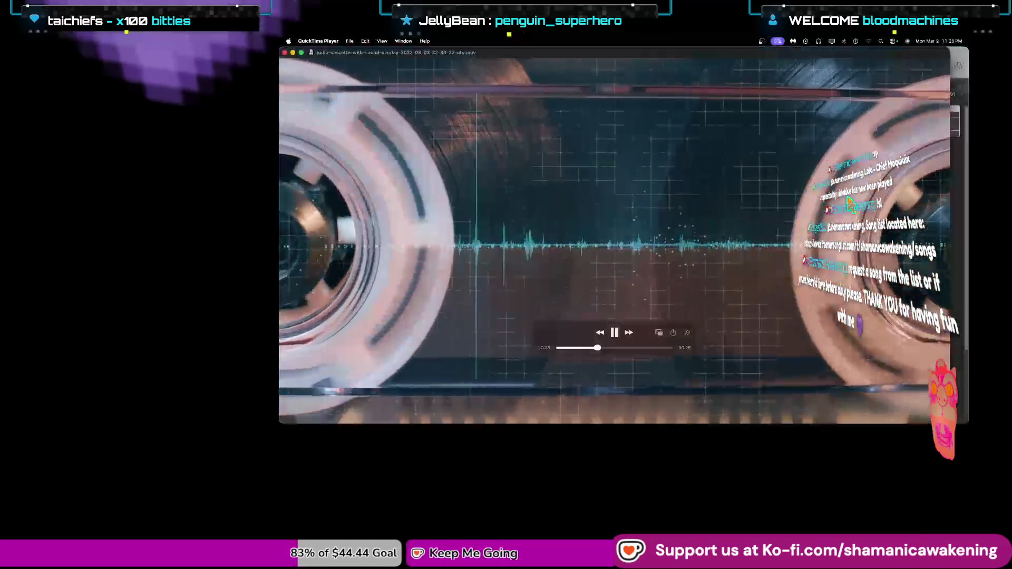
Restore the Logic Pro StarSky1 arrangement to full size and bring up its bounce settings.
key("ctrl+Up")
left_click(578, 198)
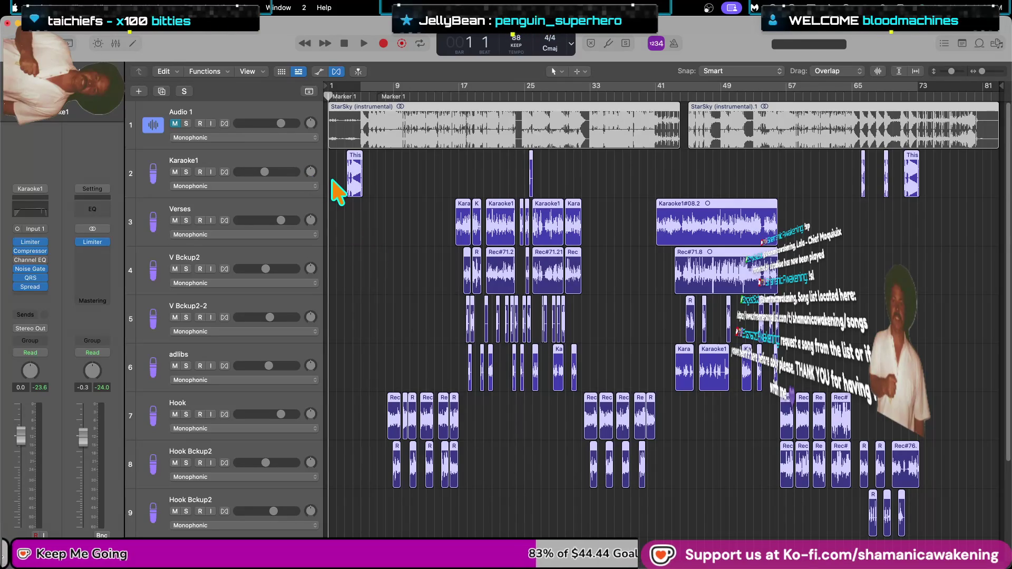
key("super+b")
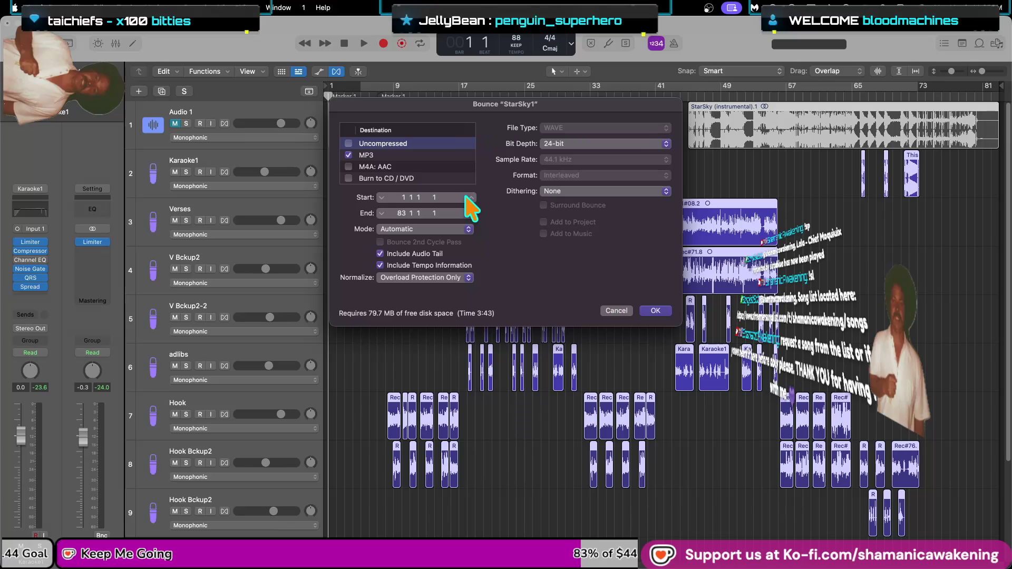
Switch the StarSky1 bounce from MP3 to uncompressed 24-bit WAV at 44.1 kHz and confirm it.
left_click(348, 155)
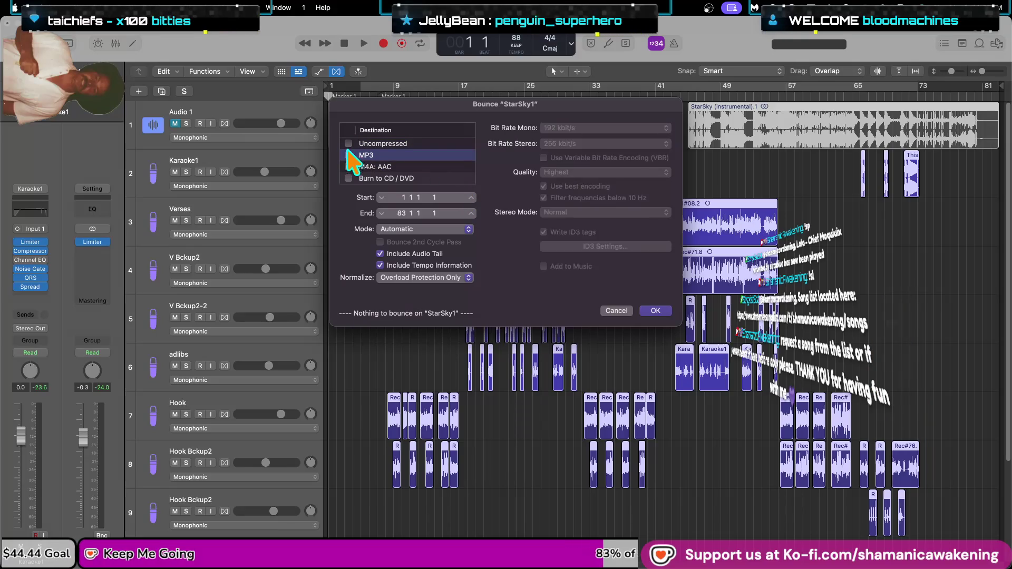
left_click(348, 144)
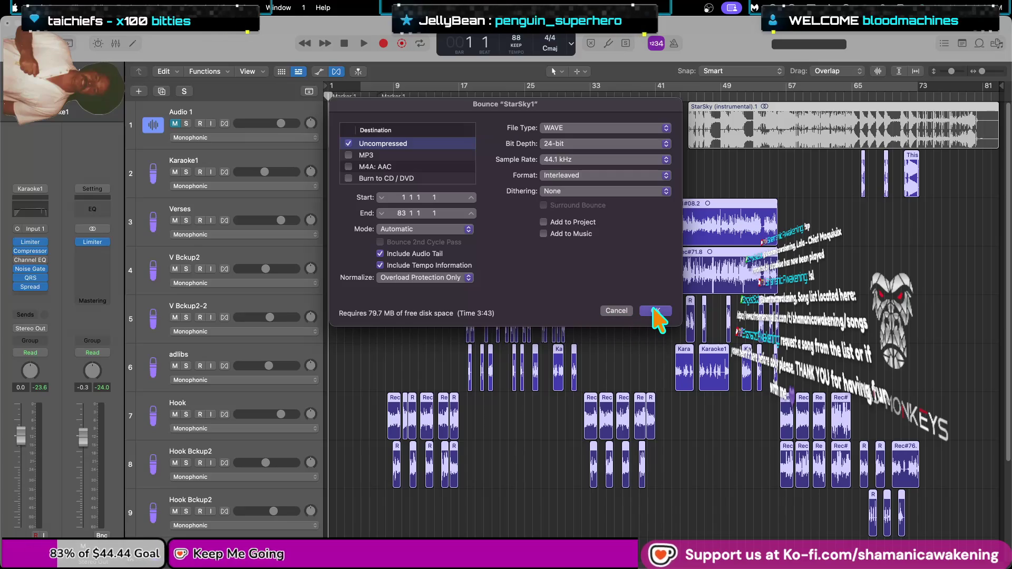
left_click(655, 311)
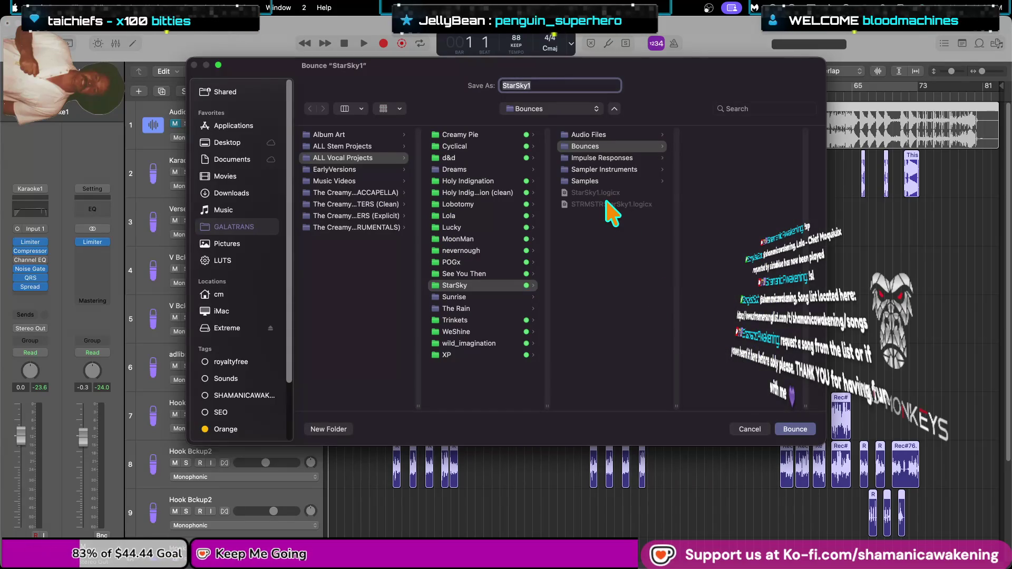
Open the ACCAPELLA masters folder, reveal it in Finder and trash its five accapella .wav files.
left_click(364, 193)
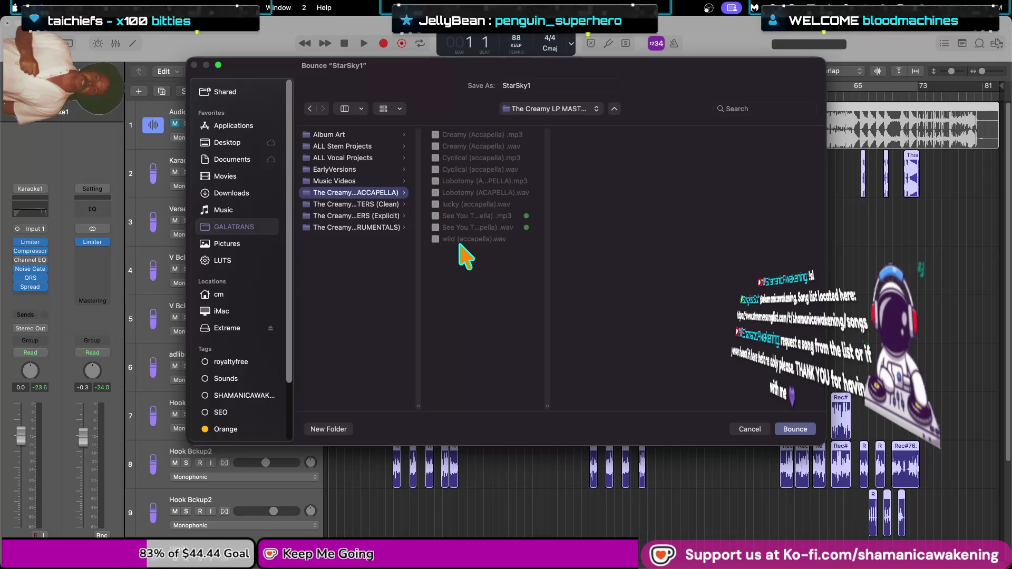
right_click(479, 241)
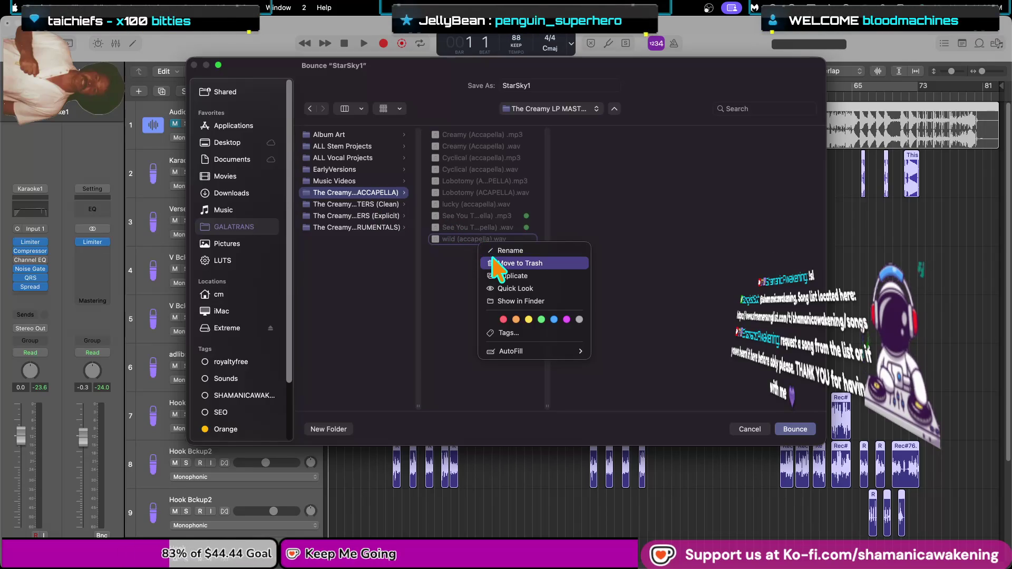
left_click(503, 301)
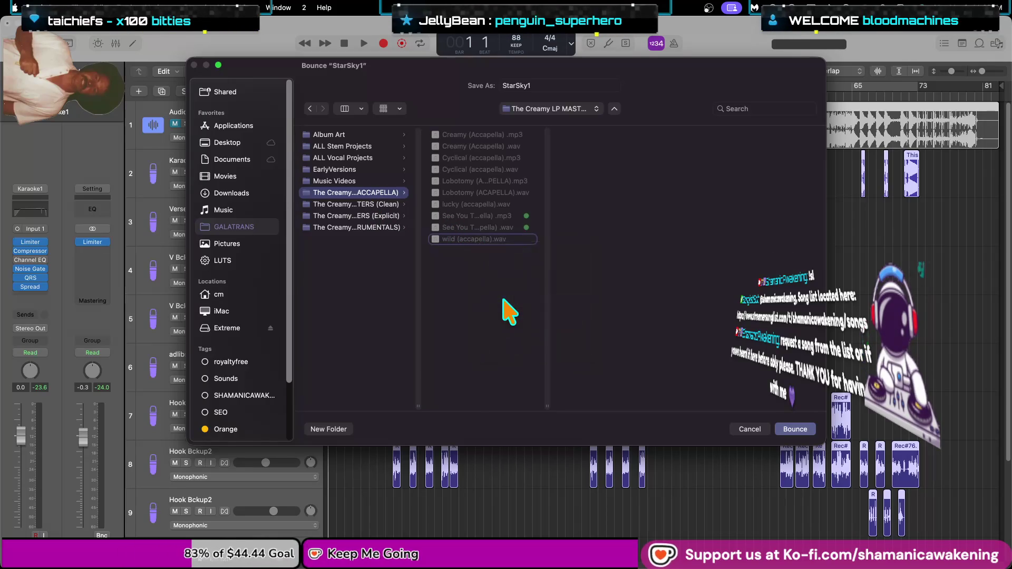
left_click_drag(528, 282, 530, 191)
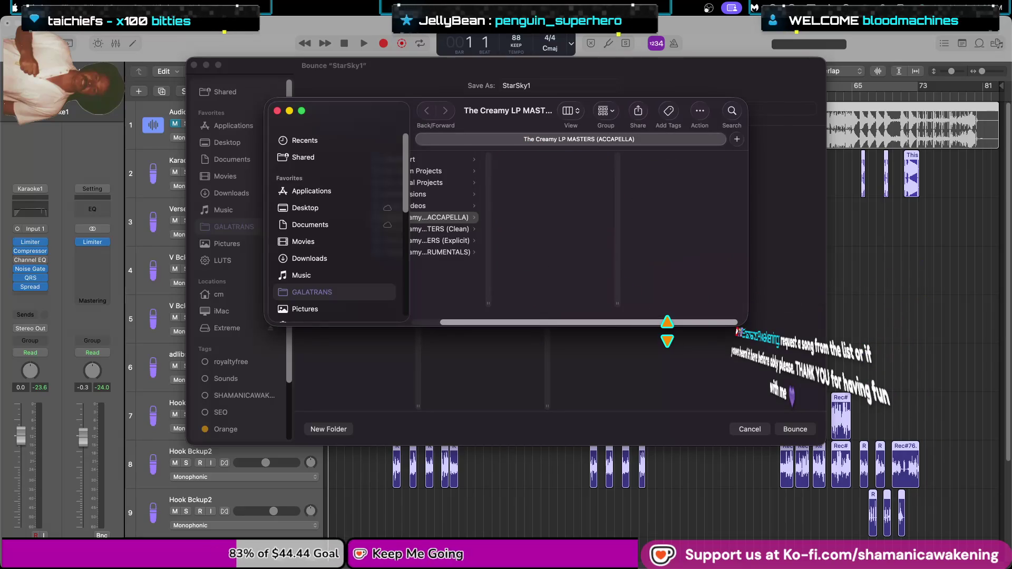
left_click(277, 110)
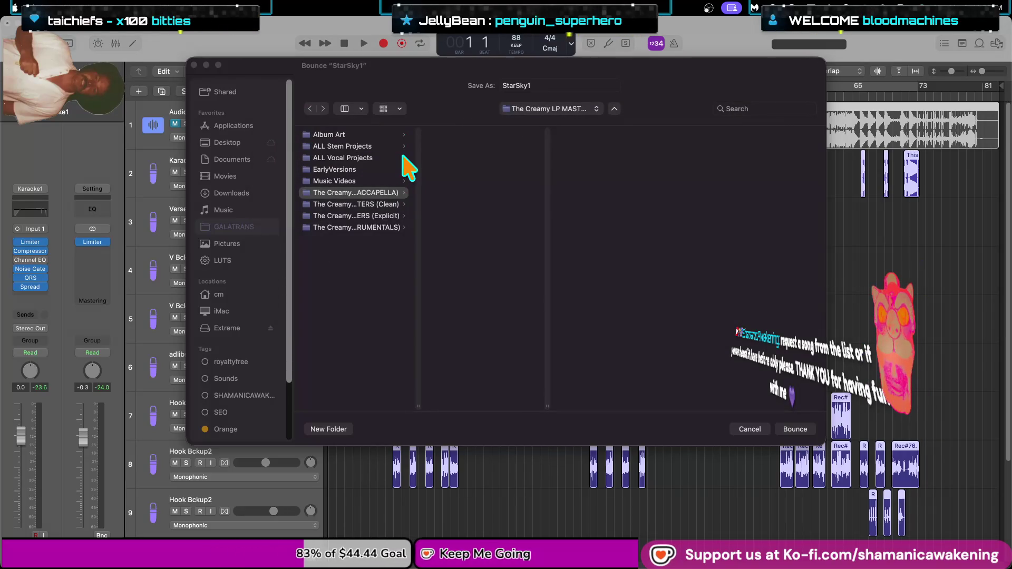
Rename the bounce file from StarSky1 to xStarSky (vocals only).
left_click(549, 86)
key("BackSpace")
type("A")
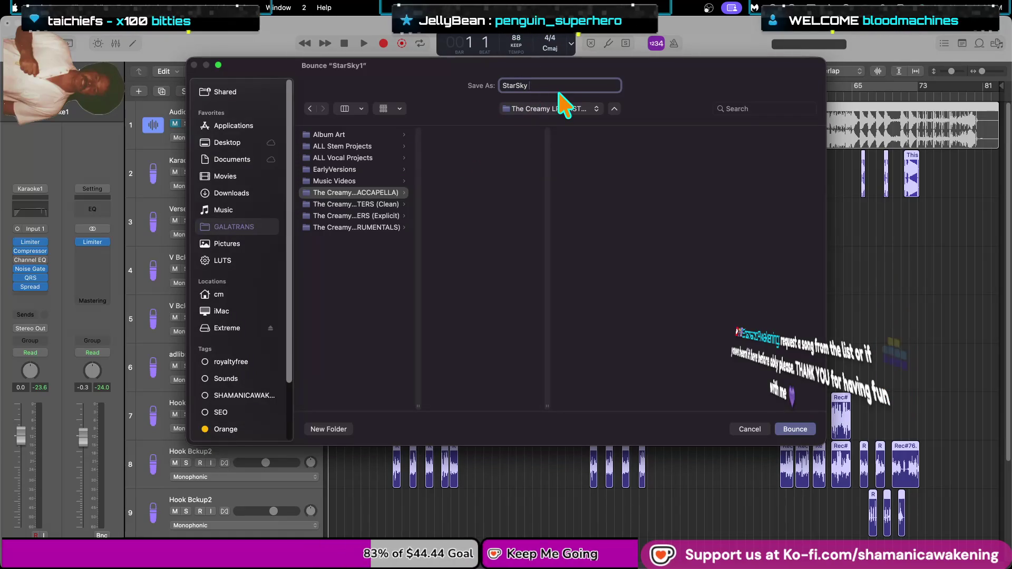
key("BackSpace")
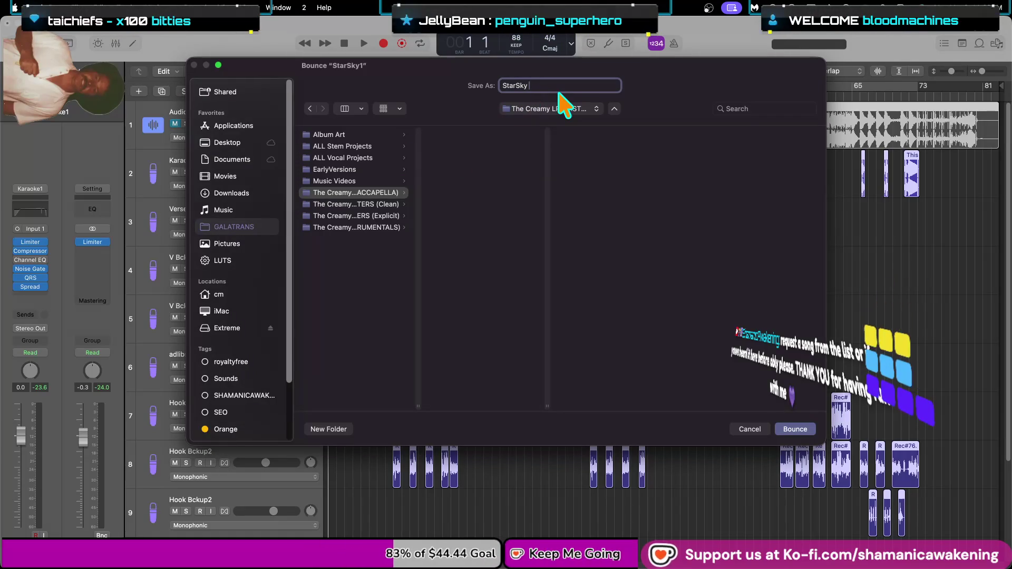
type("(")
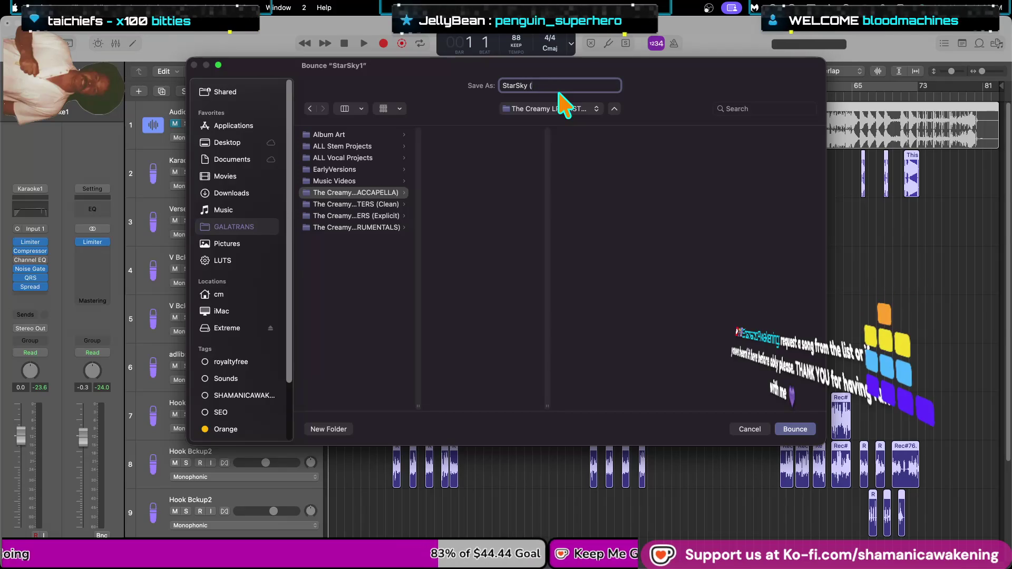
type("vocals onl")
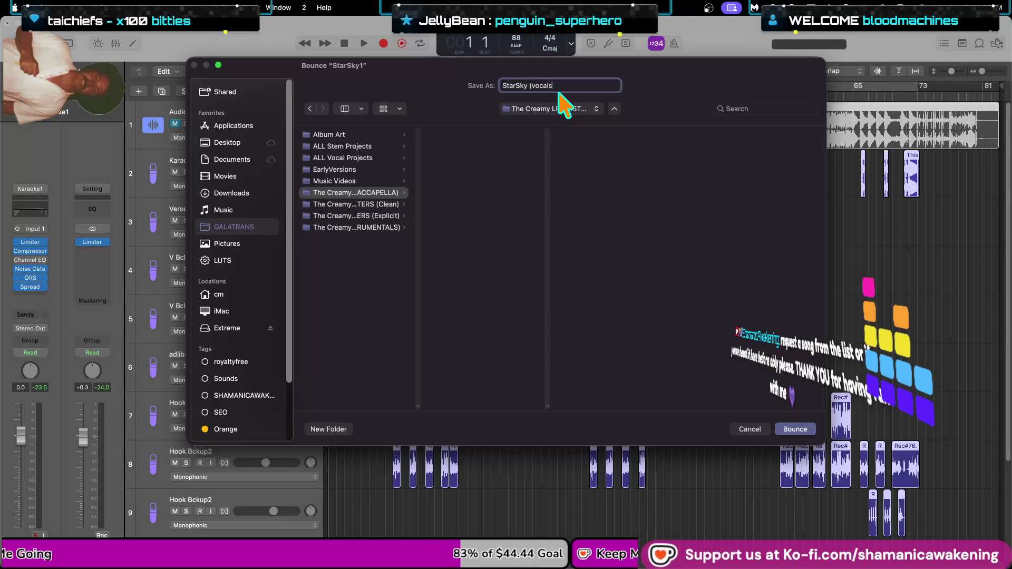
type("y")
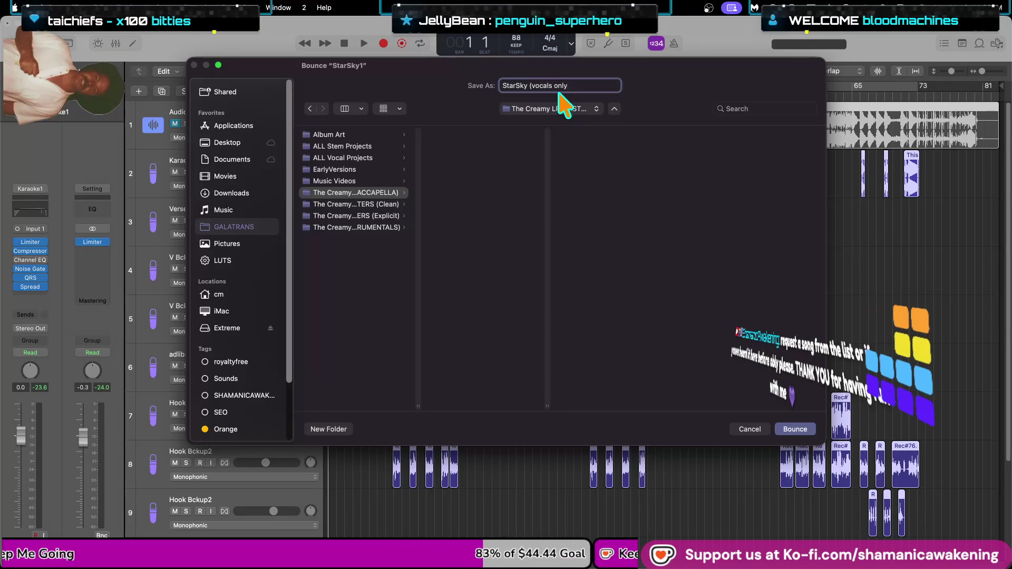
type("(")
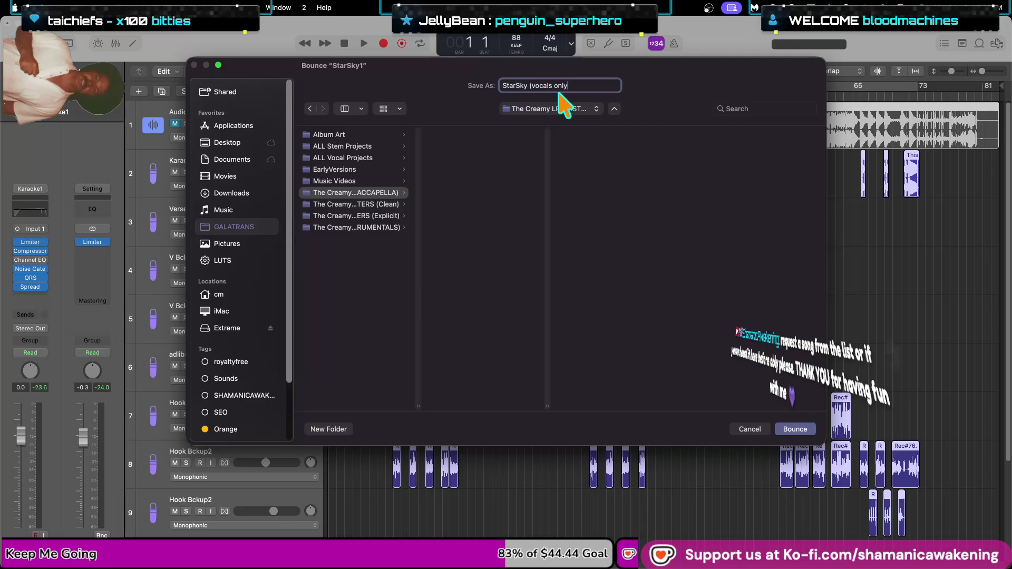
type(")")
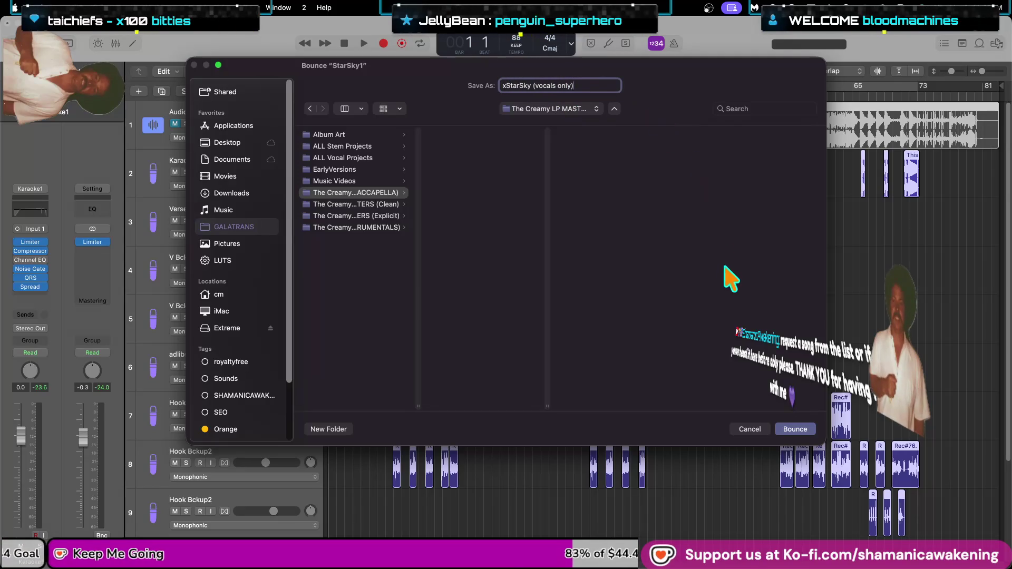
left_click(789, 426)
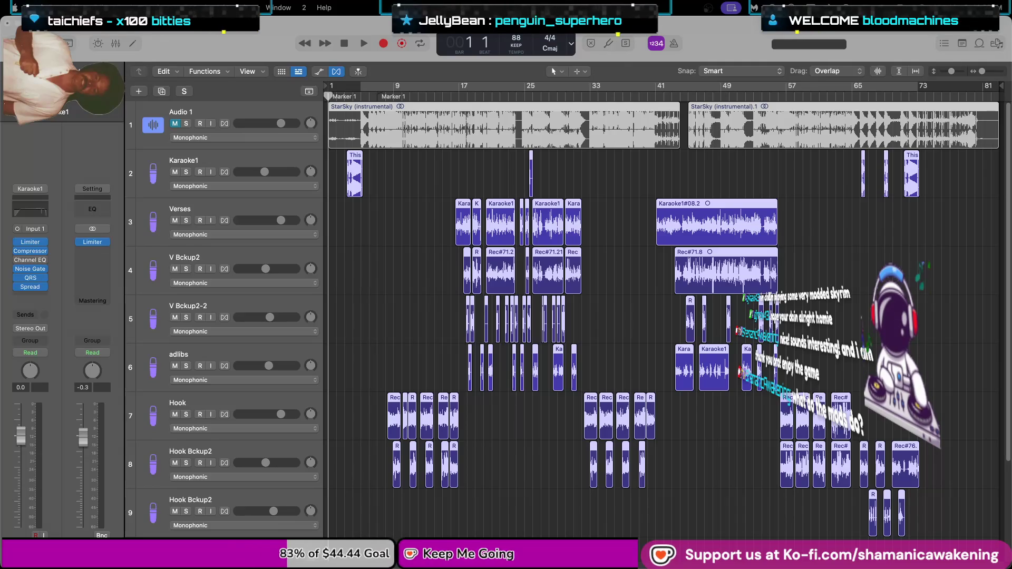
left_click(42, 7)
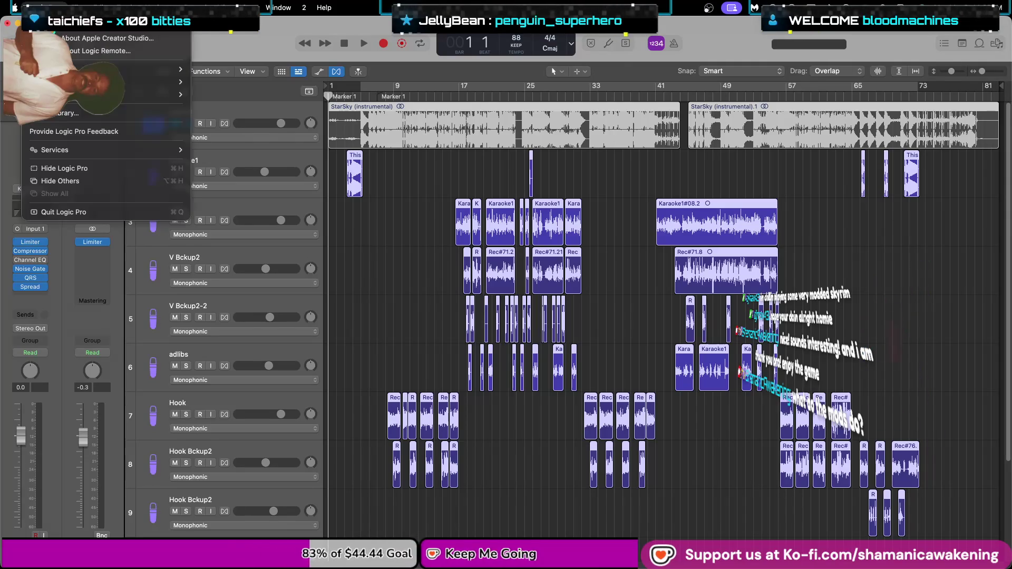
Quit Logic Pro without saving StarSky1, then show the tape-reel video full screen.
left_click(79, 214)
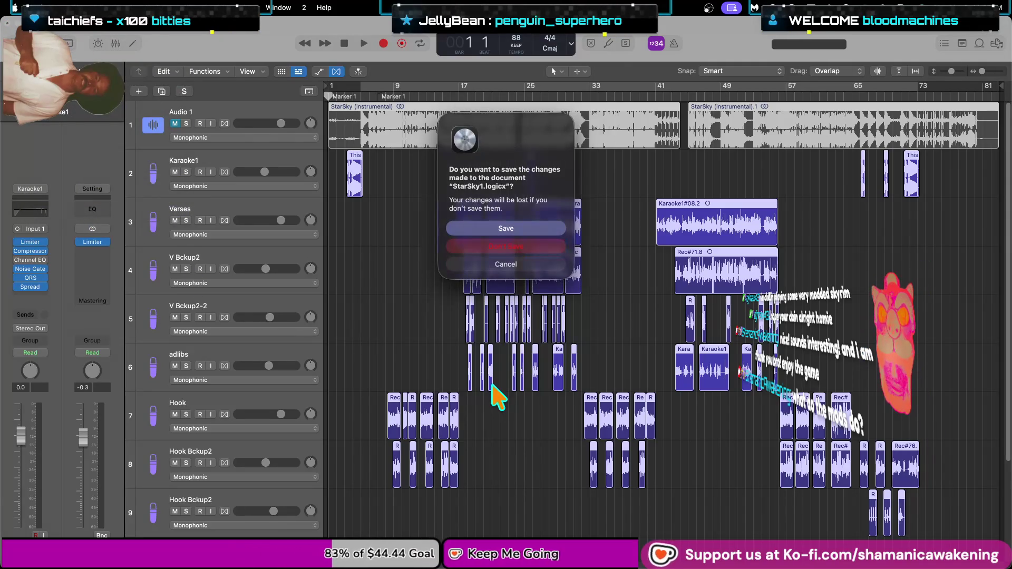
left_click(533, 247)
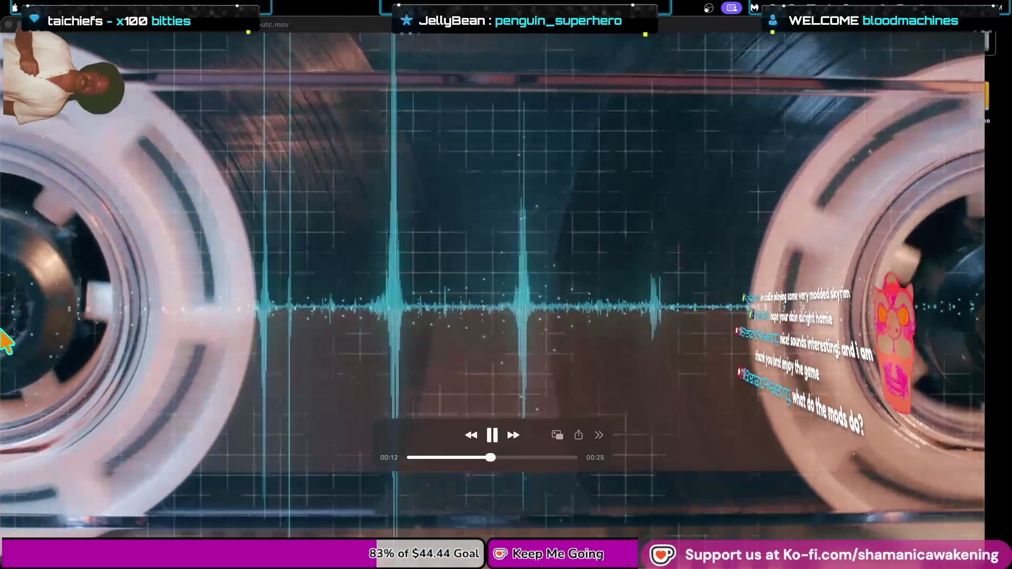
double_click(36, 316)
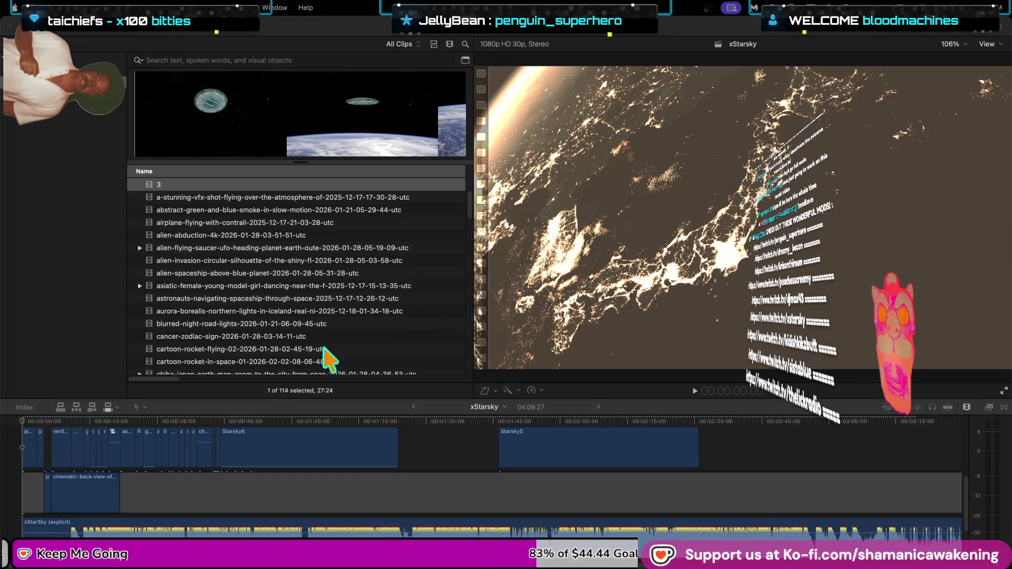
Bring the two audio tracks into view and play the xStarsky edit from its opening seconds.
scroll(295, 274, "down", 1)
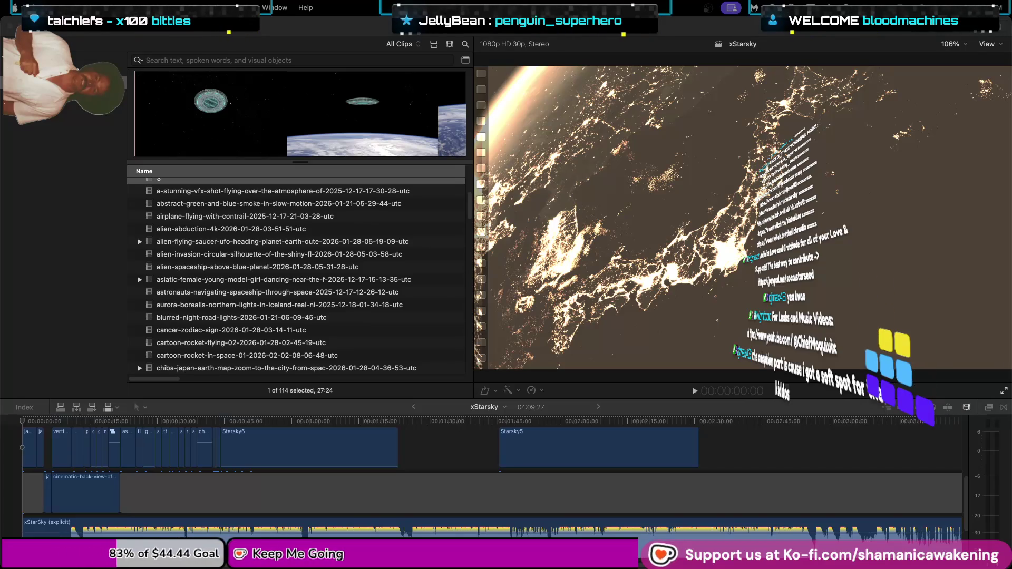
scroll(441, 520, "down", 3)
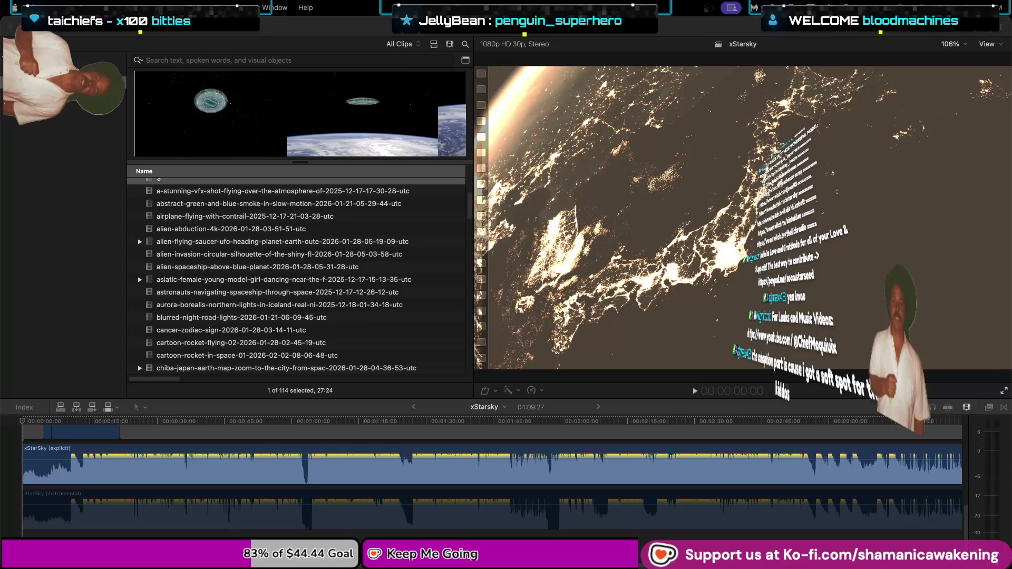
left_click(696, 391)
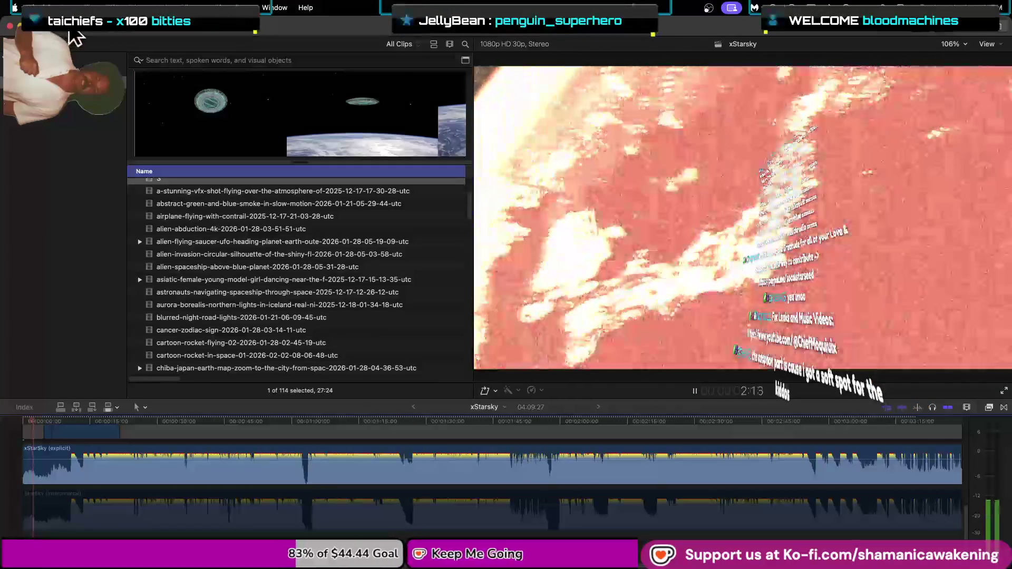
key("super+i")
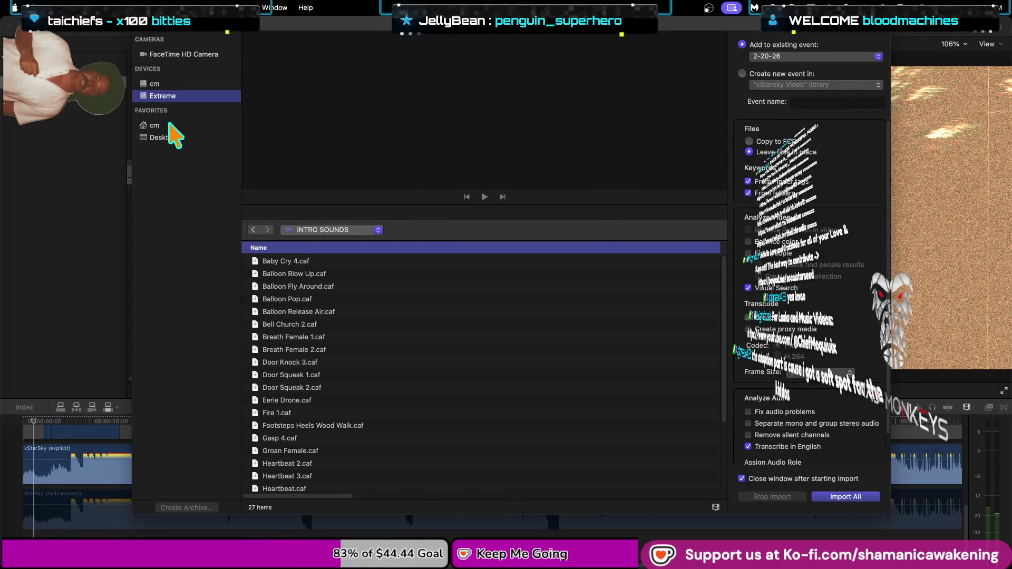
Import xStarSky (vocals only).wav from Extreme > GALATRANS > The Creamy LP MASTERS (ACCAPELLA) into event 2-20-26.
left_click(183, 84)
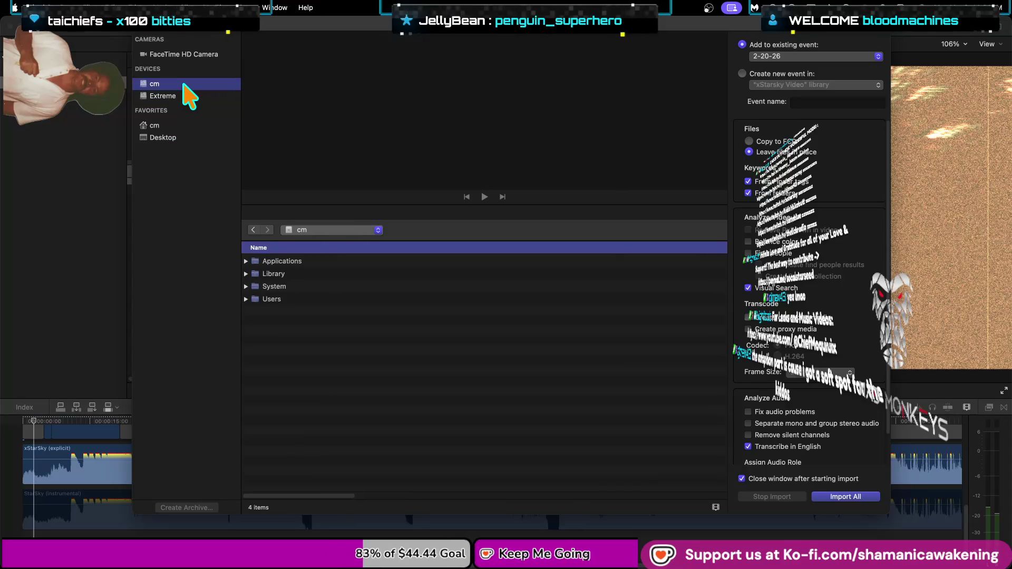
left_click(164, 96)
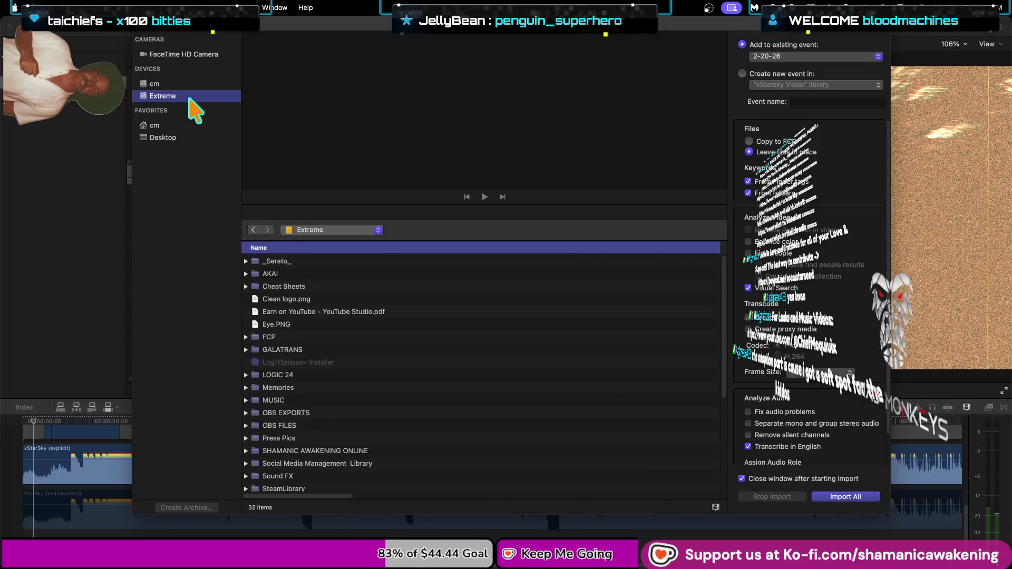
left_click(284, 350)
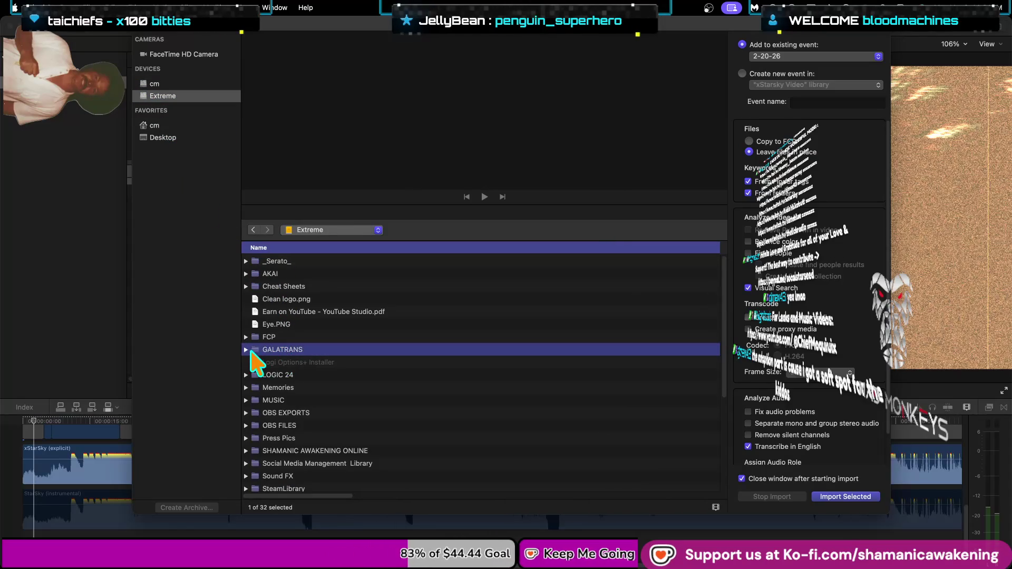
left_click(246, 350)
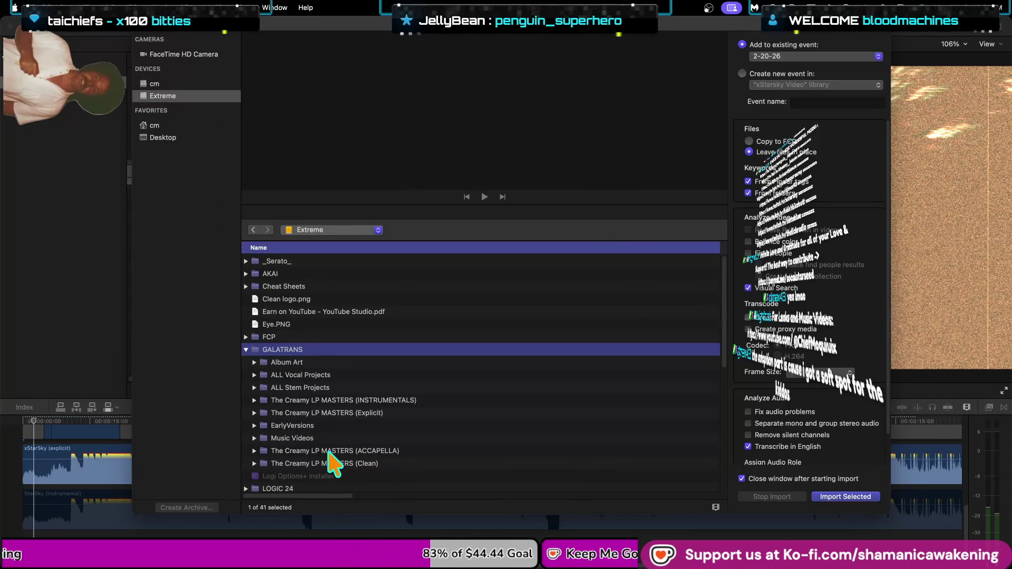
left_click(329, 452)
left_click(255, 450)
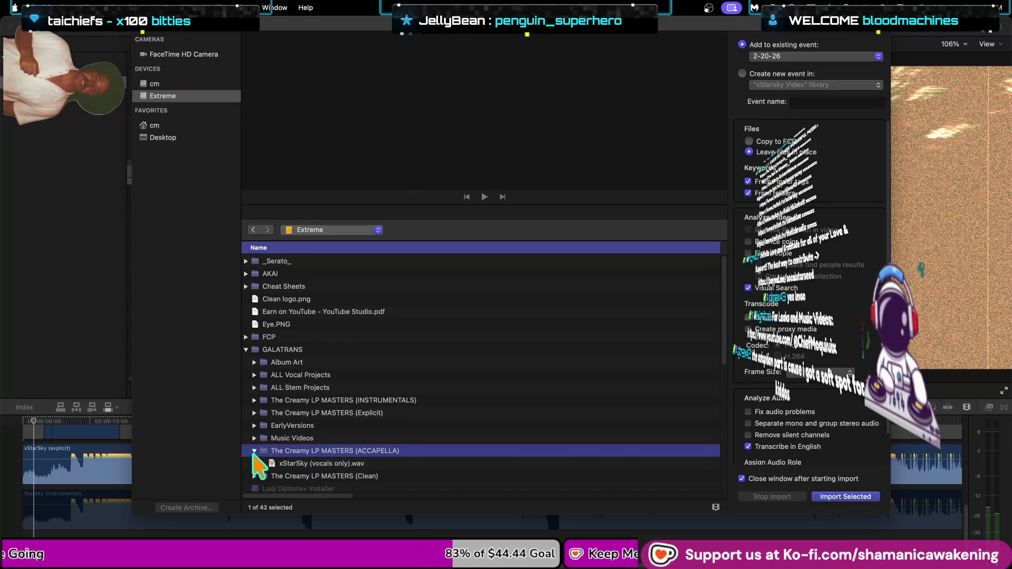
left_click(321, 457)
left_click(838, 498)
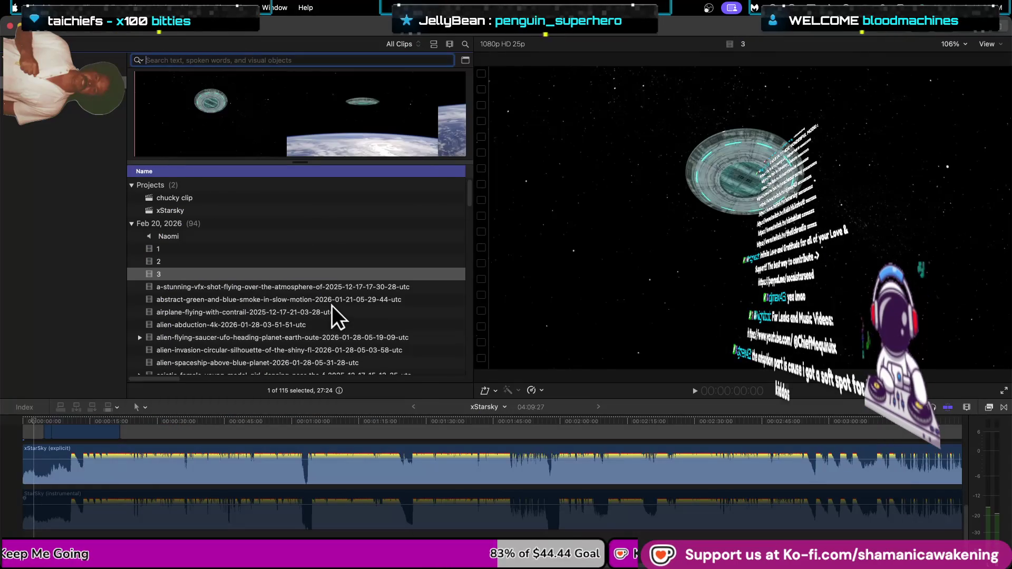
Connect the xStarSky (vocals only) clip below the audio tracks and slide it to the project start.
scroll(302, 264, "up", 1)
scroll(296, 295, "down", 15)
scroll(294, 300, "down", 10)
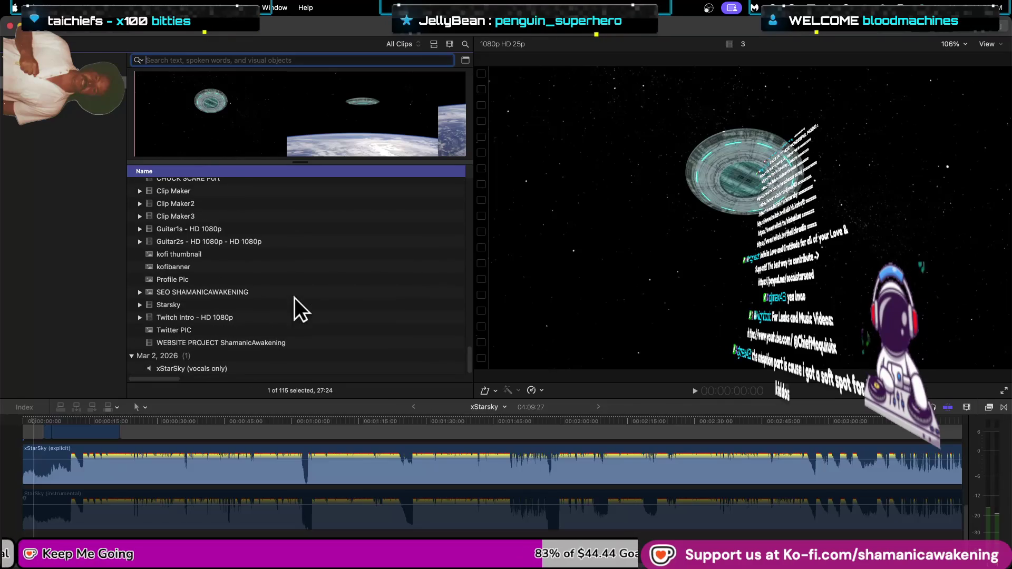
left_click(280, 366)
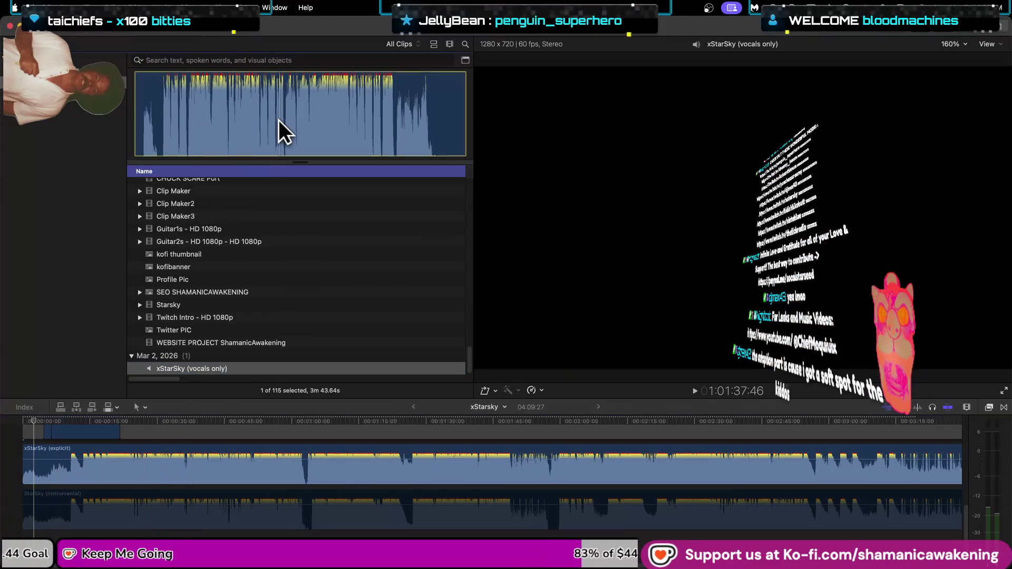
left_click(278, 119)
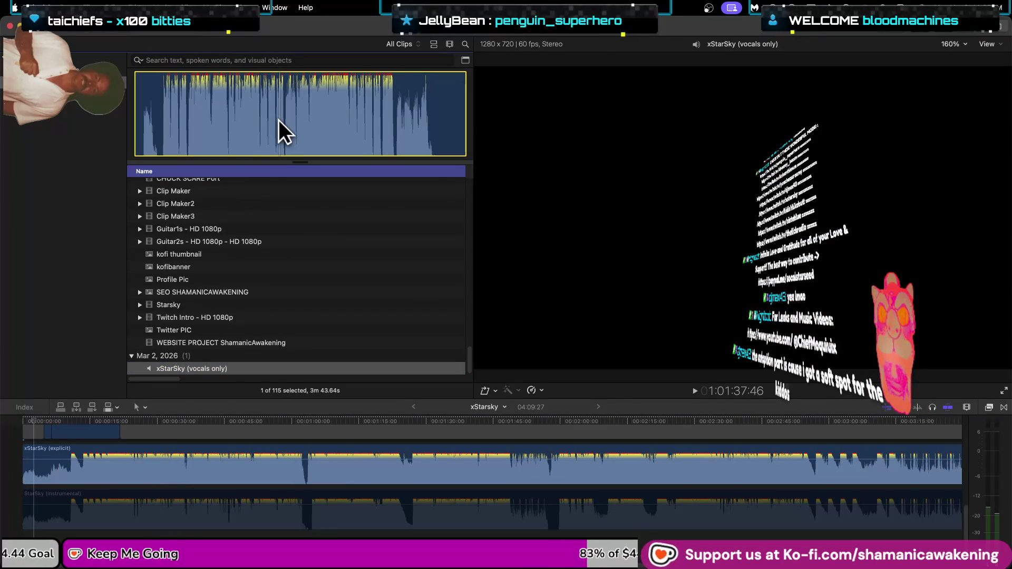
key("q")
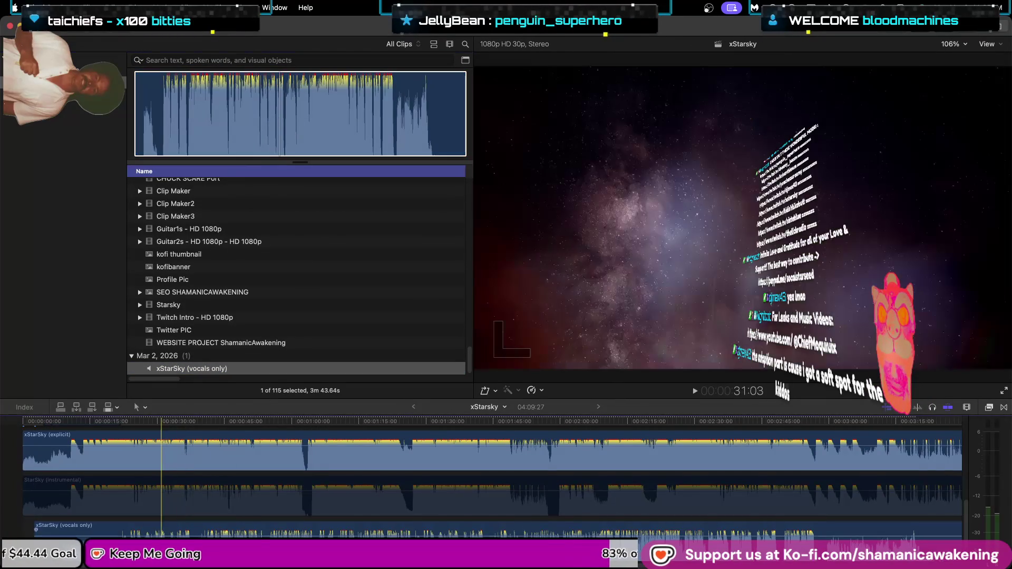
left_click_drag(200, 532, 180, 532)
scroll(37, 505, "up", 3)
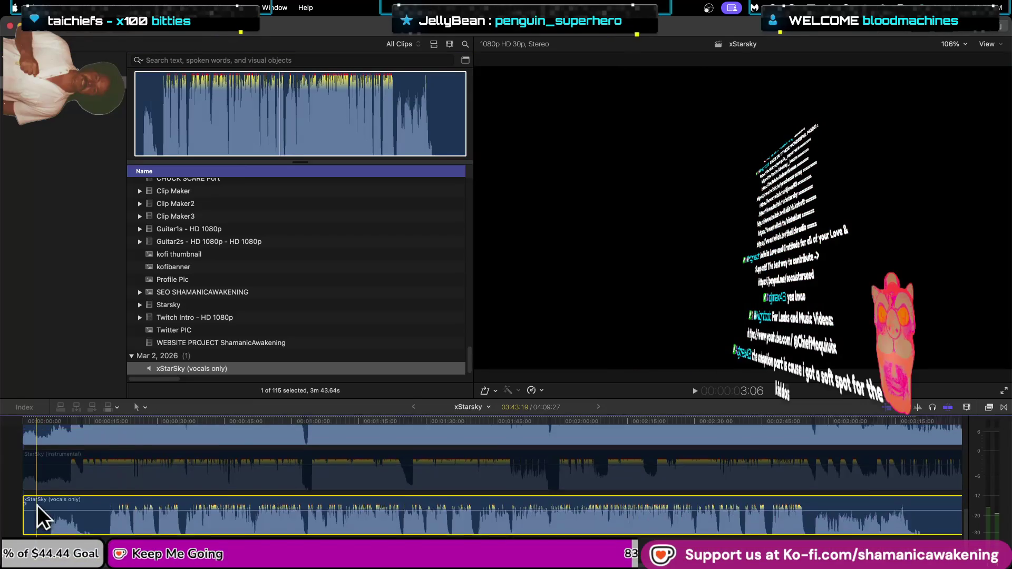
left_click(43, 482)
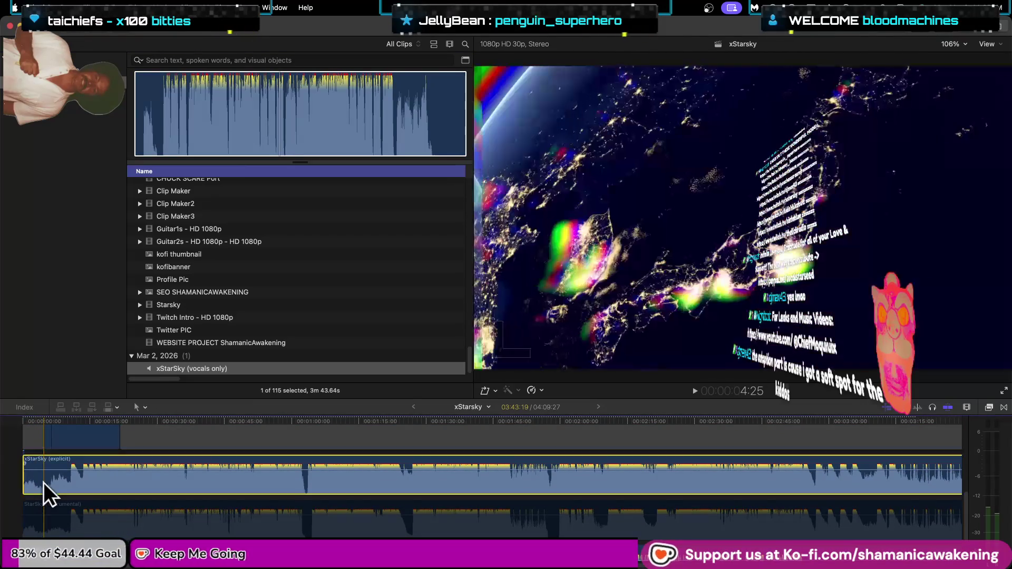
Disable the xStarSky (explicit) clip, play from the start, zoom the timeline in and hide the browser.
key("v")
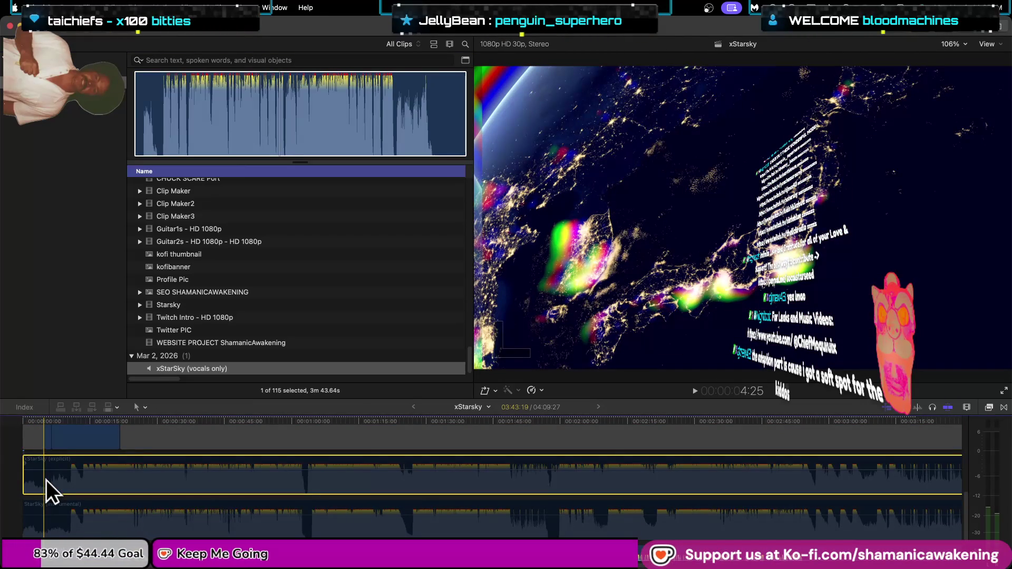
key("Home")
key("space")
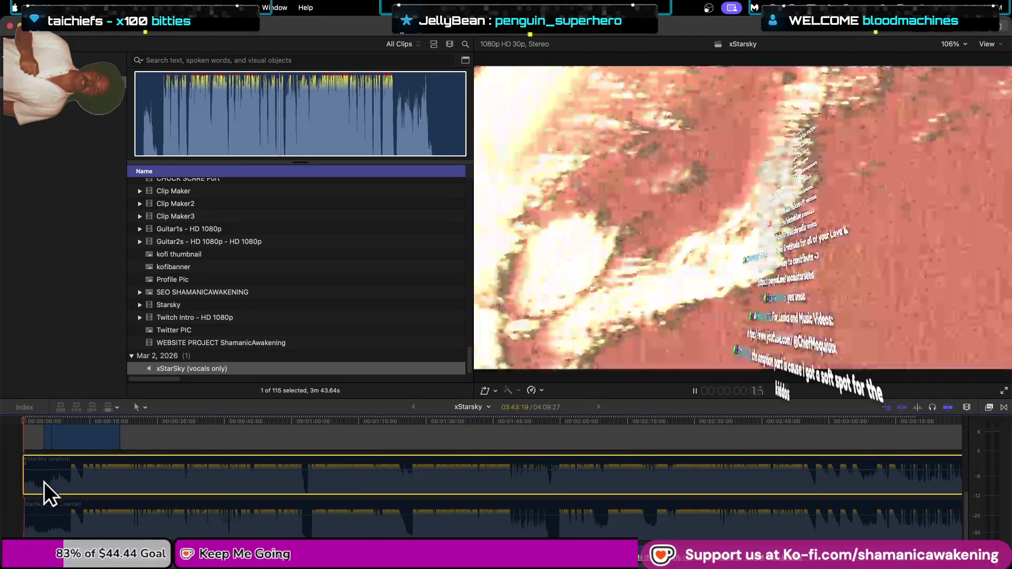
scroll(39, 477, "down", 2)
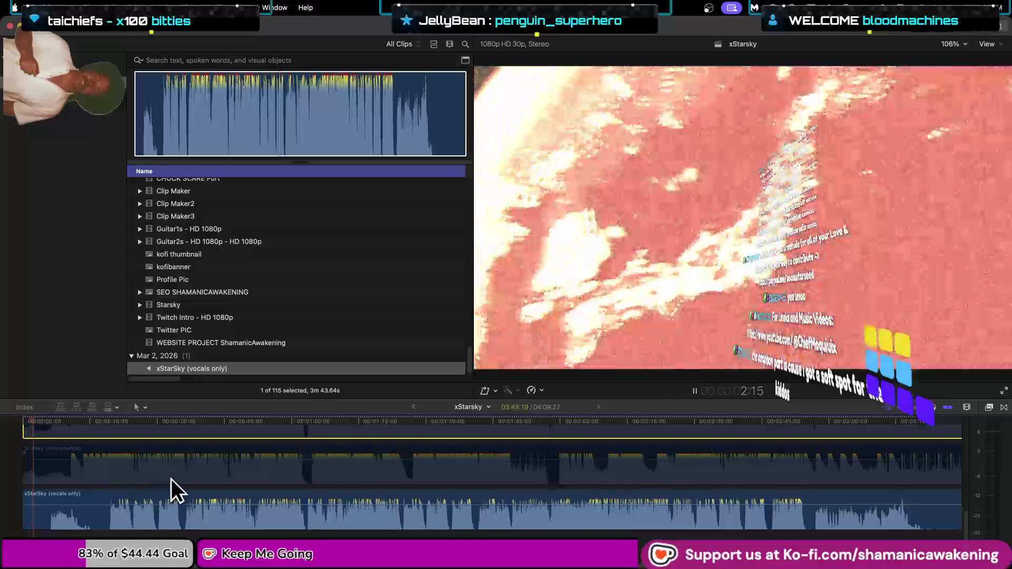
key("super+equal")
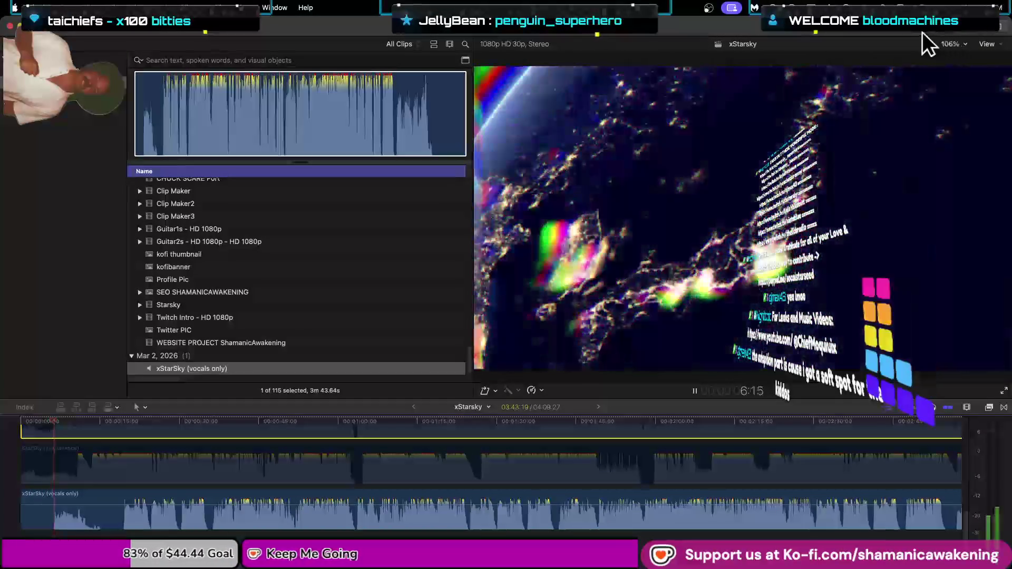
left_click(926, 37)
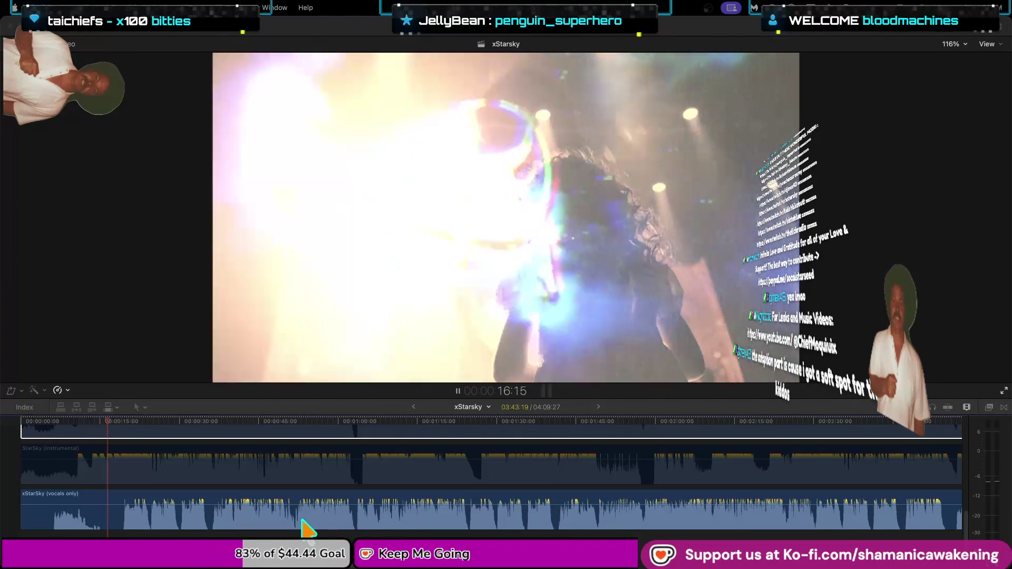
scroll(272, 525, "up", 10)
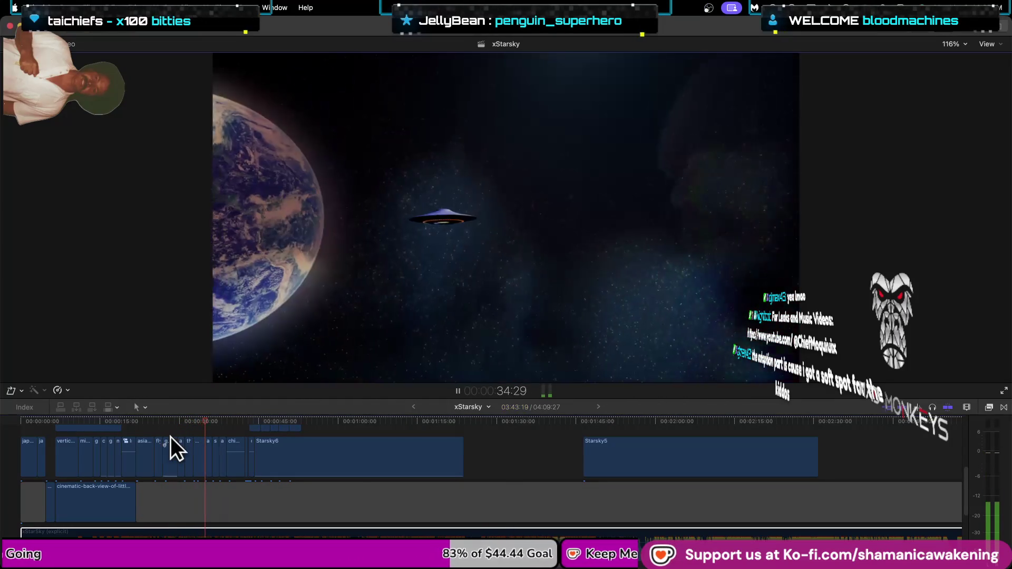
scroll(170, 437, "up", 5)
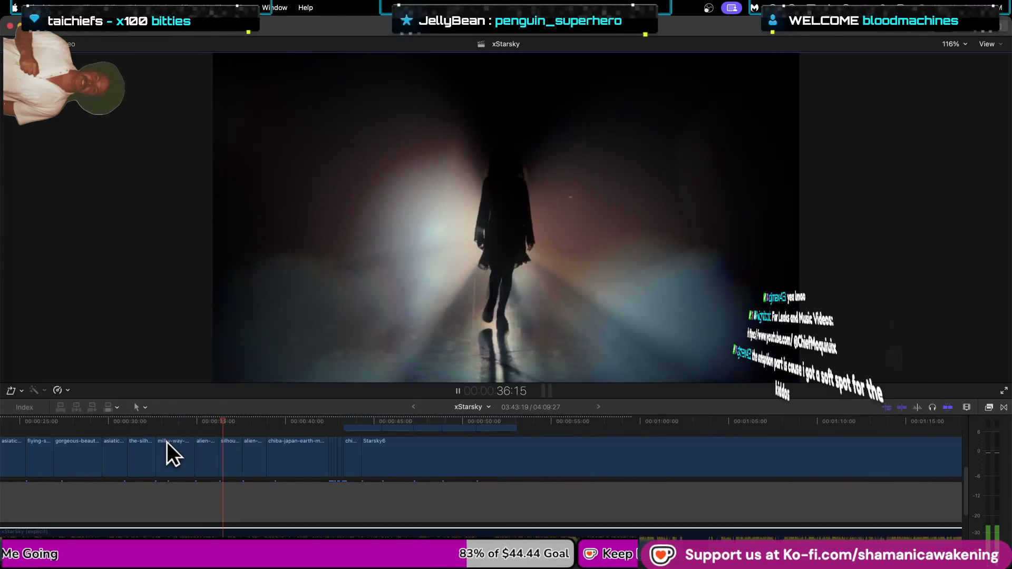
scroll(174, 441, "up", 3)
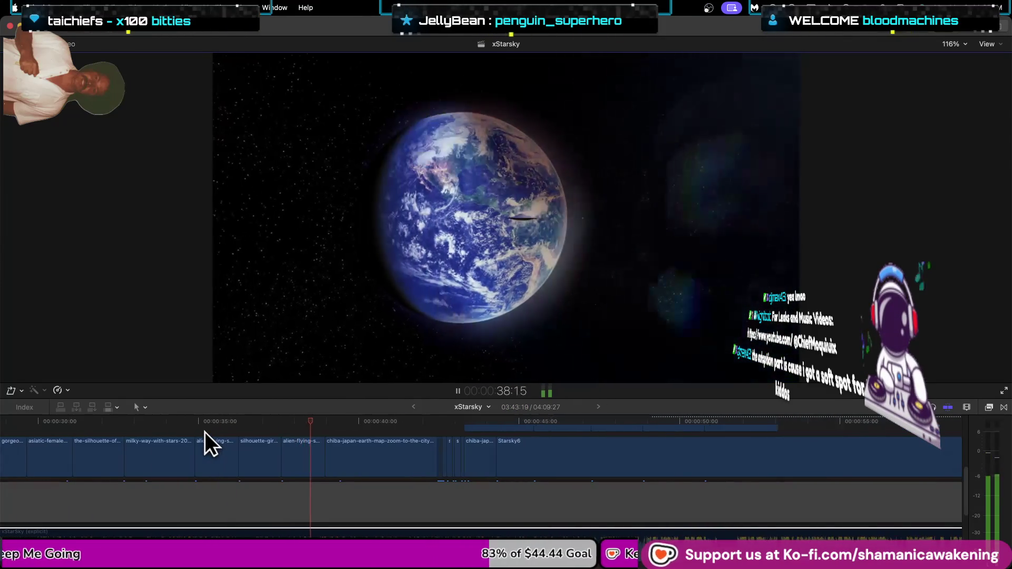
scroll(182, 456, "down", 2)
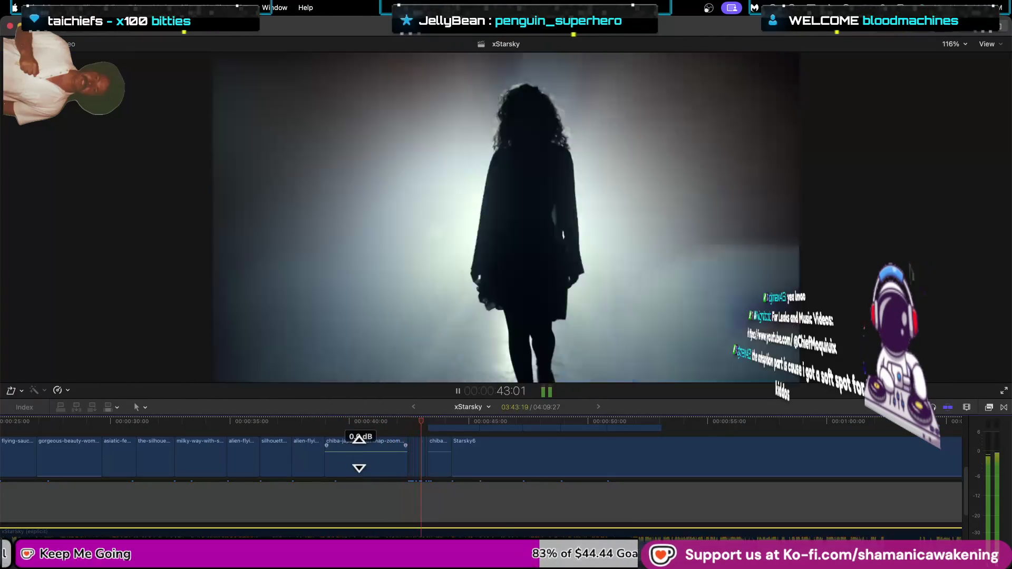
left_click_drag(359, 452, 356, 498)
key("space")
left_click(58, 462)
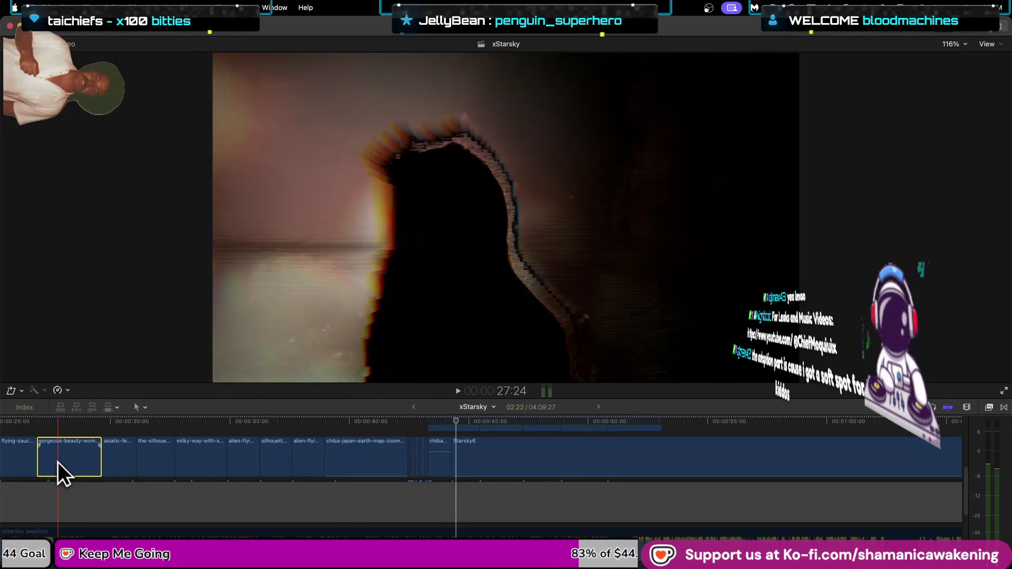
key("j")
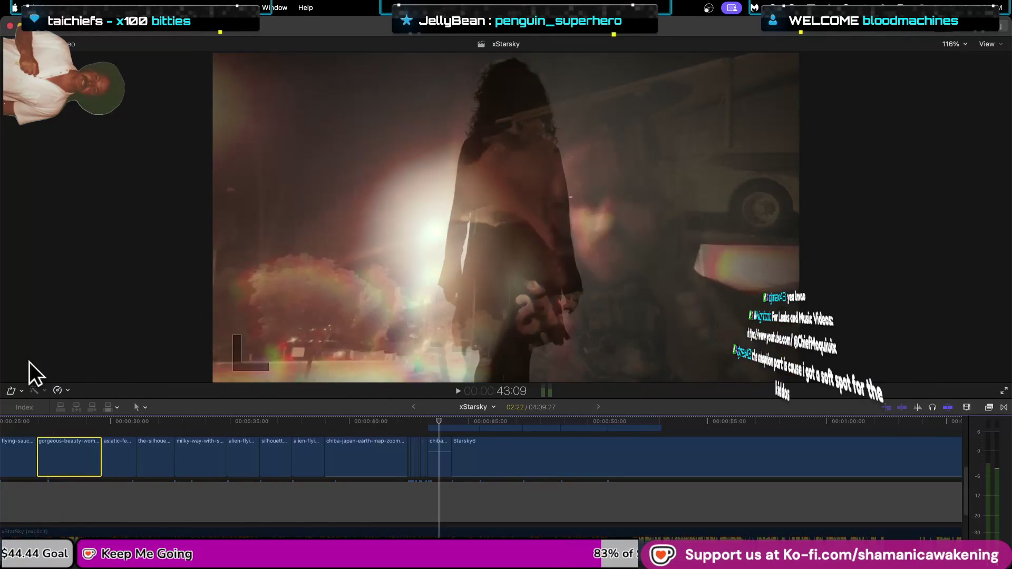
key("j")
key("j")
key("j")
key("l")
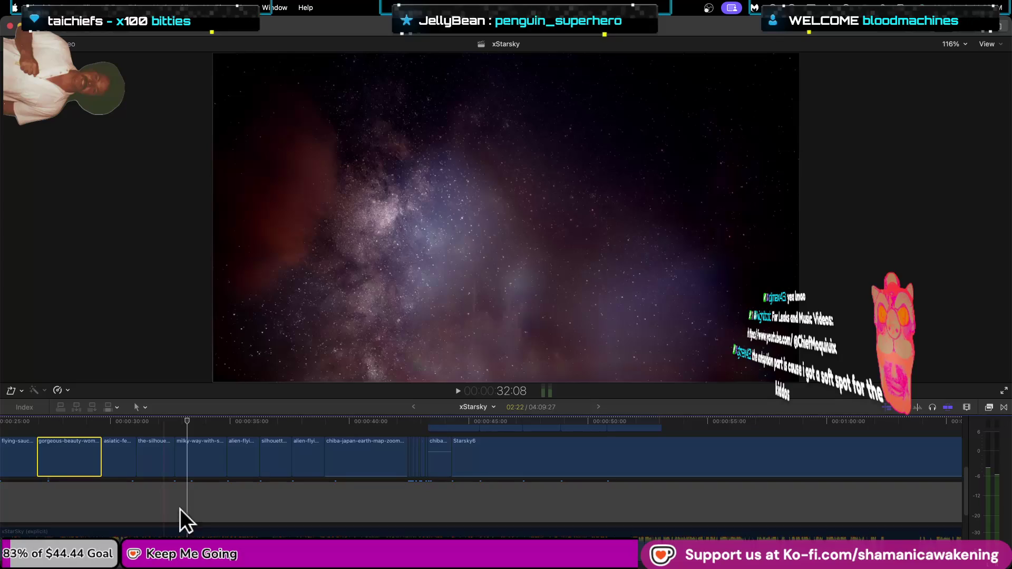
scroll(184, 510, "down", 5)
left_click(206, 512)
key("j")
key("j")
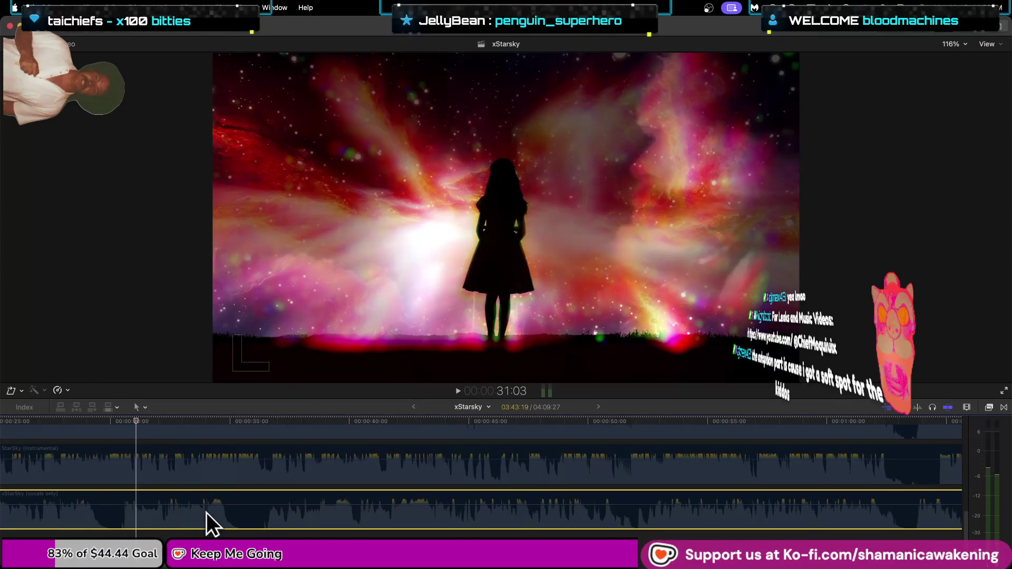
left_click(228, 466)
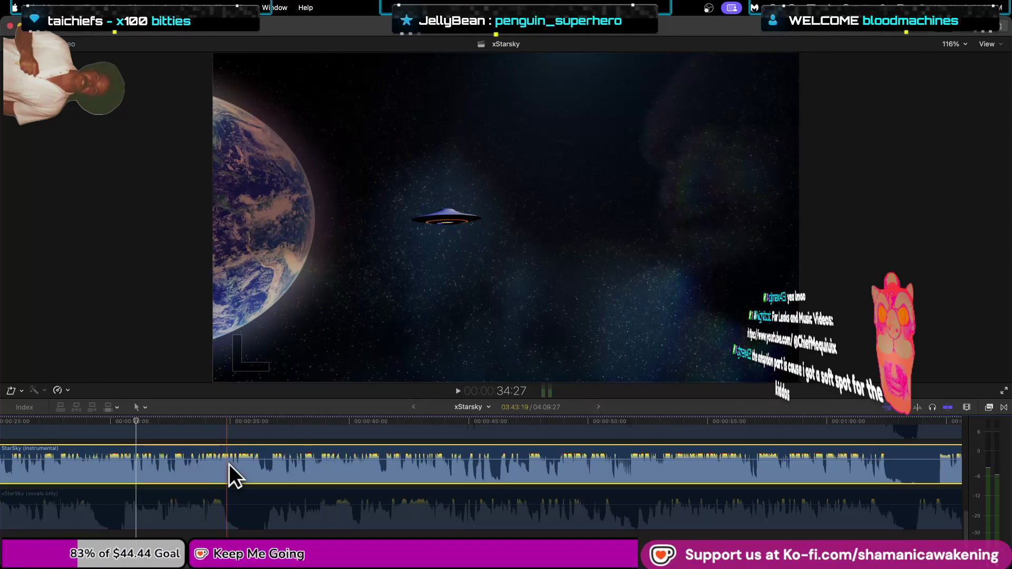
key("space")
scroll(264, 440, "up", 2)
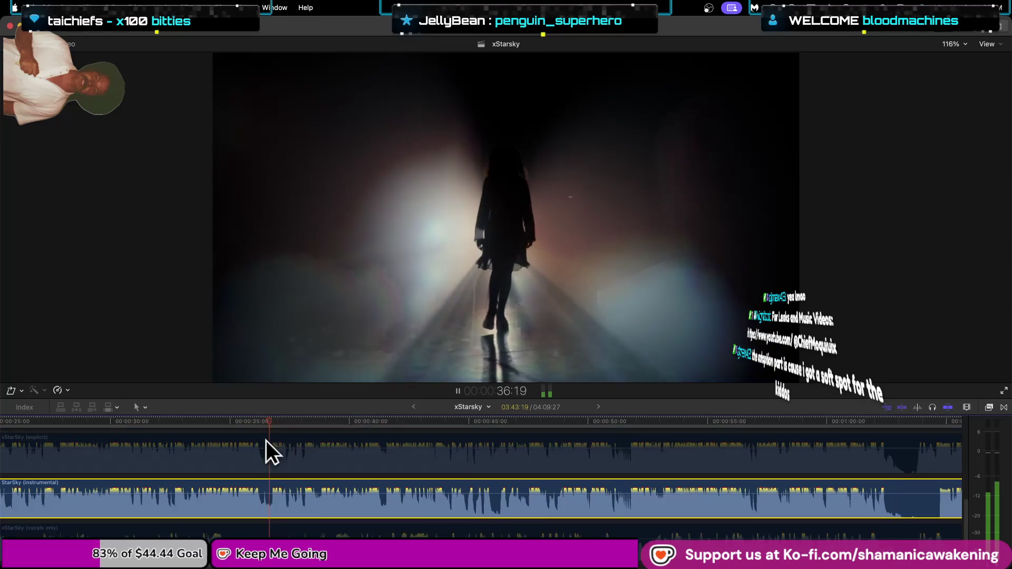
scroll(265, 441, "up", 2)
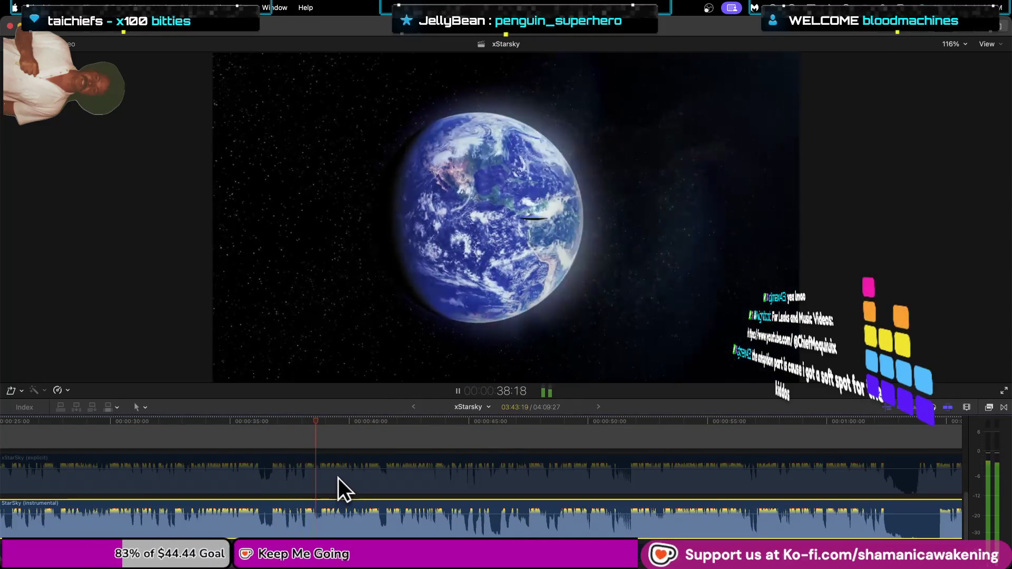
key("space")
scroll(264, 466, "up", 3)
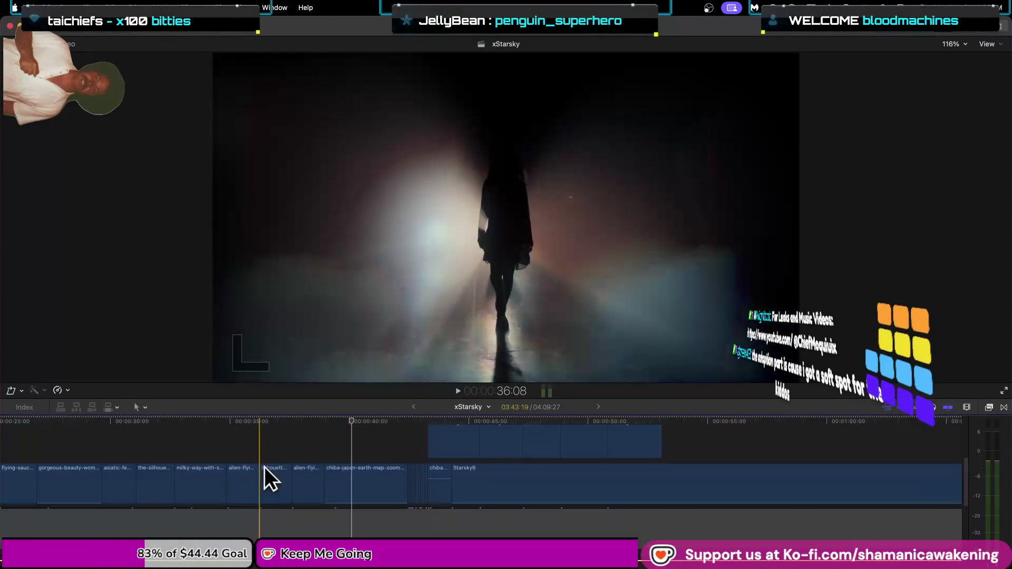
scroll(264, 467, "up", 1)
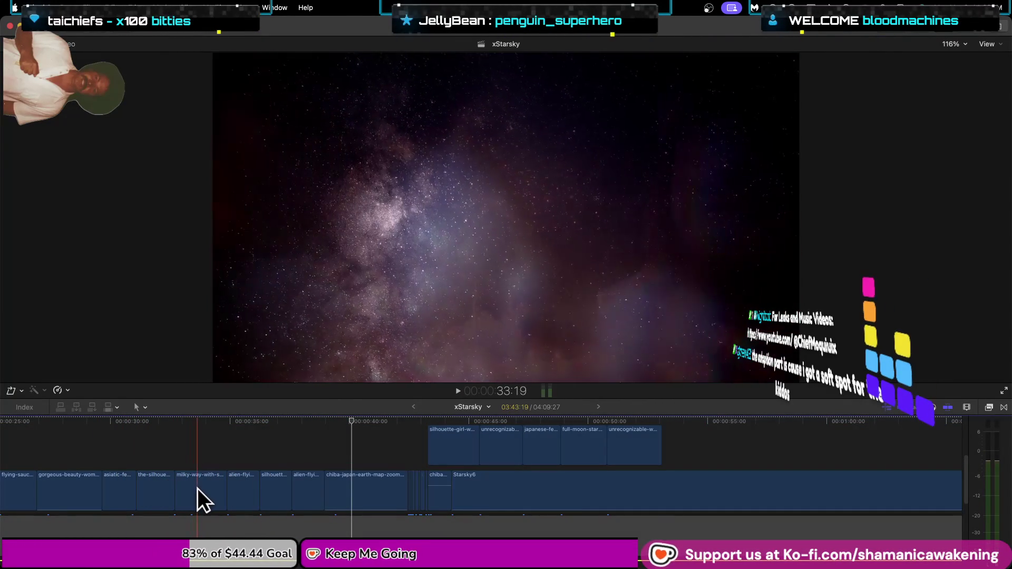
left_click(201, 489)
key("super+z")
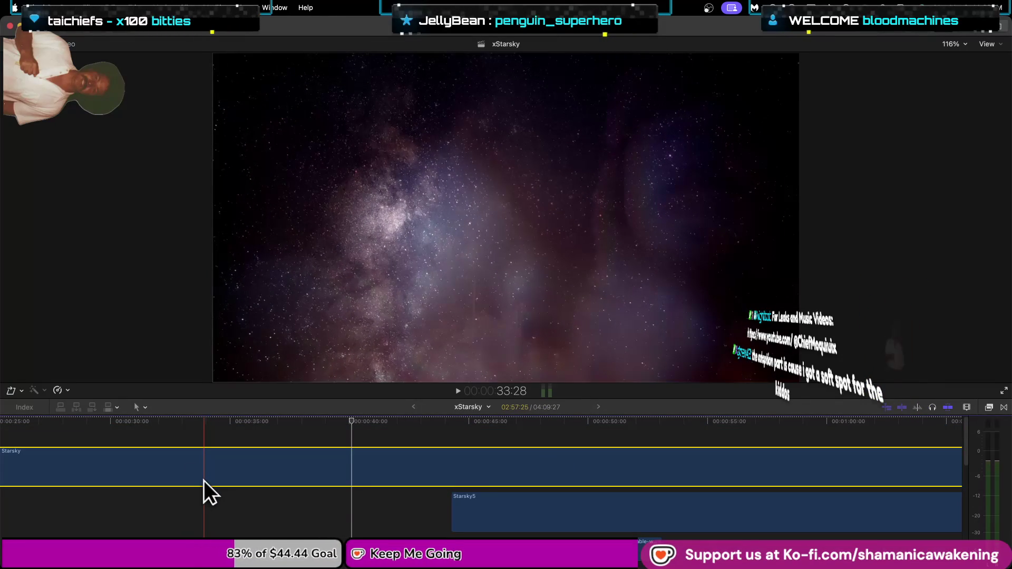
key("super+z")
key("super+z")
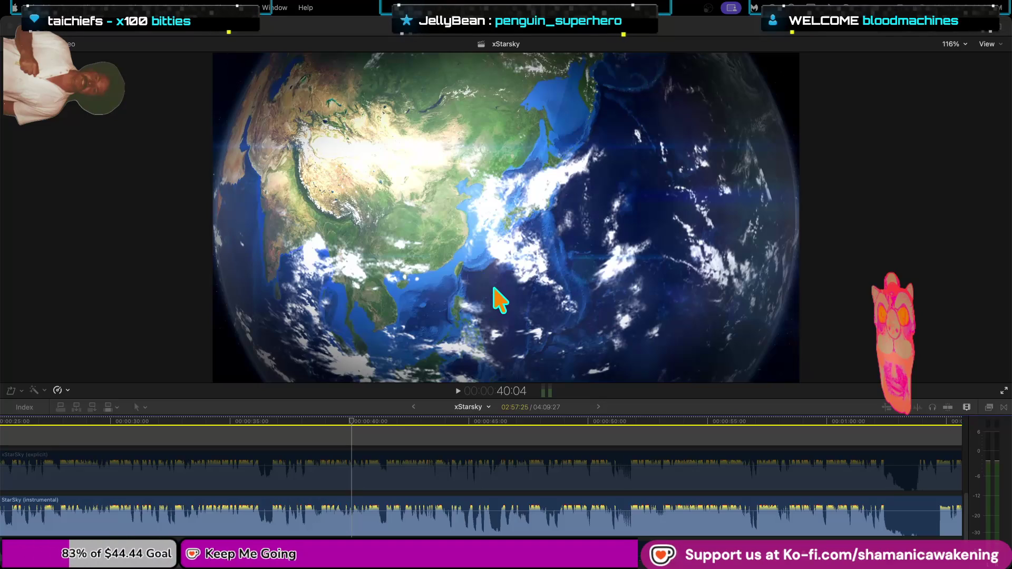
mouse_move(347, 419)
left_mouse_down()
mouse_move(74, 410)
mouse_move(460, 442)
mouse_move(432, 444)
left_mouse_up()
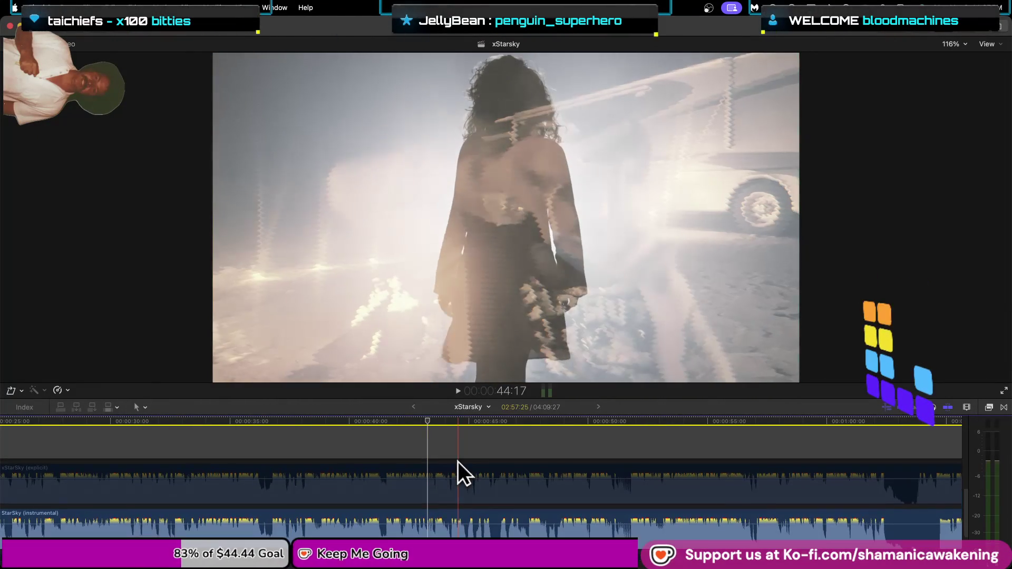
Zoom in and toggle the silhouette-girl-walking-darkness clip off and on to see beneath it.
scroll(458, 461, "up", 3)
scroll(457, 461, "up", 2)
key("super+equal")
key("super+equal")
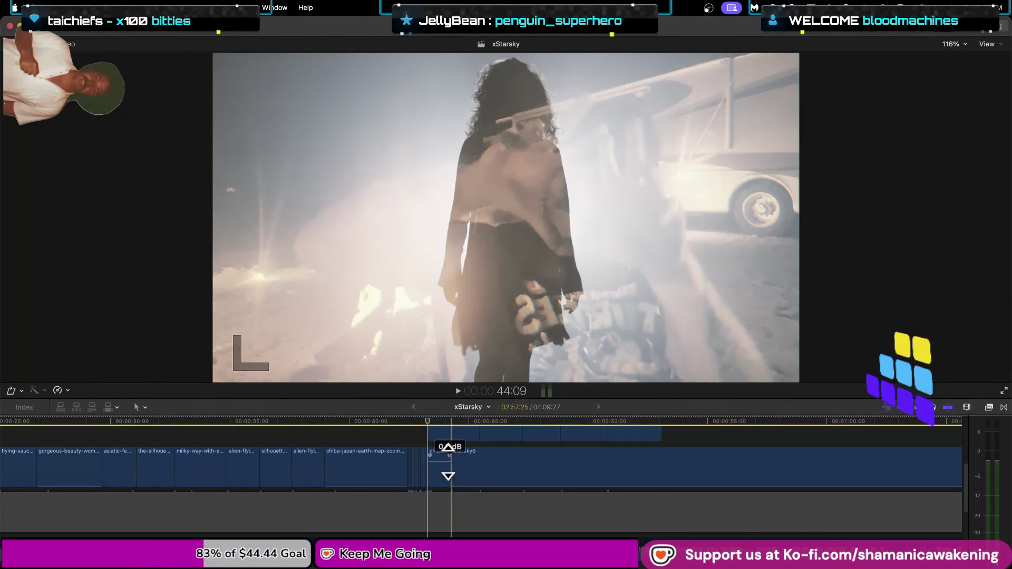
key("super+equal")
key("super+equal")
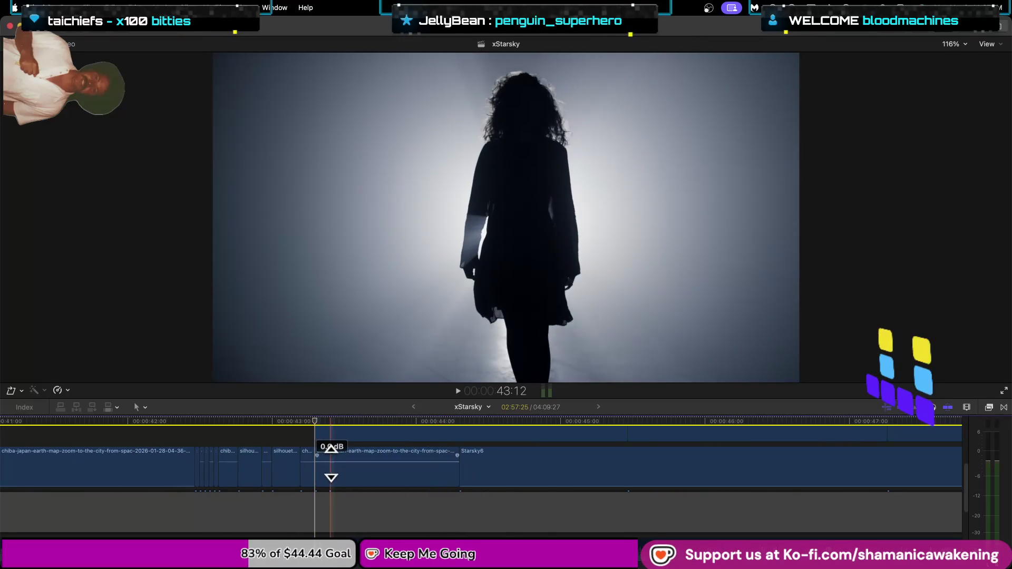
scroll(364, 469, "up", 5)
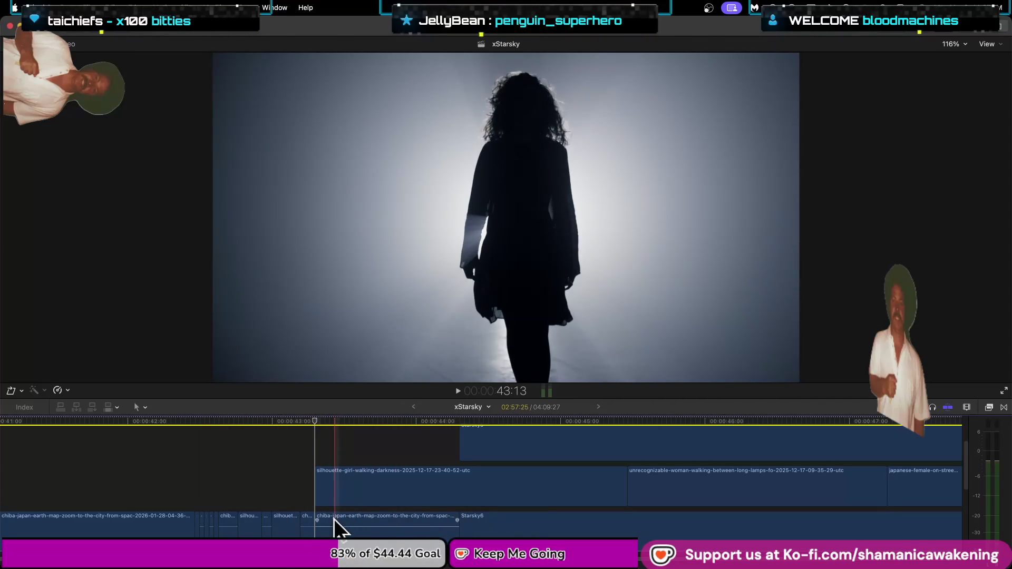
left_click(365, 486)
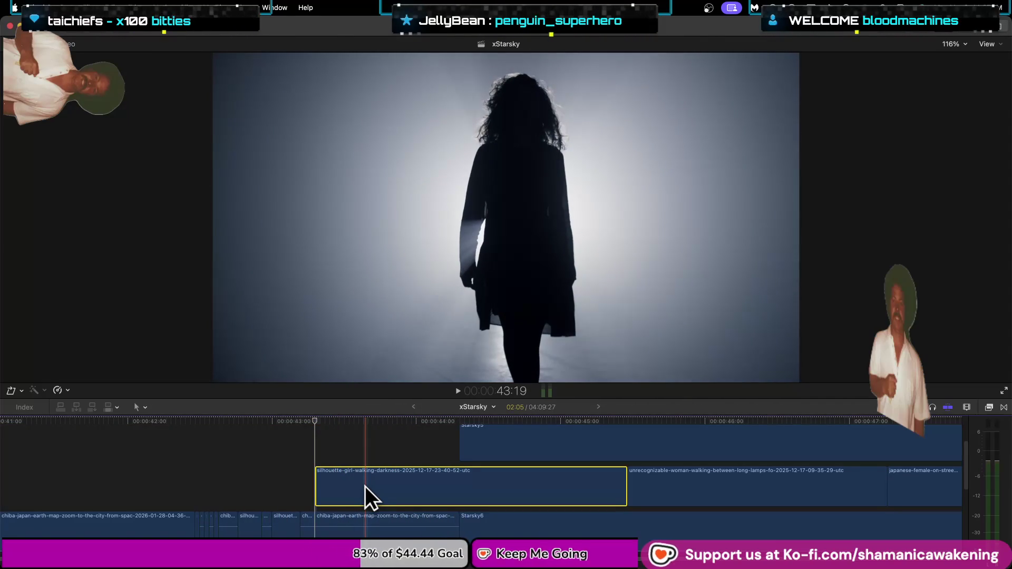
key("v")
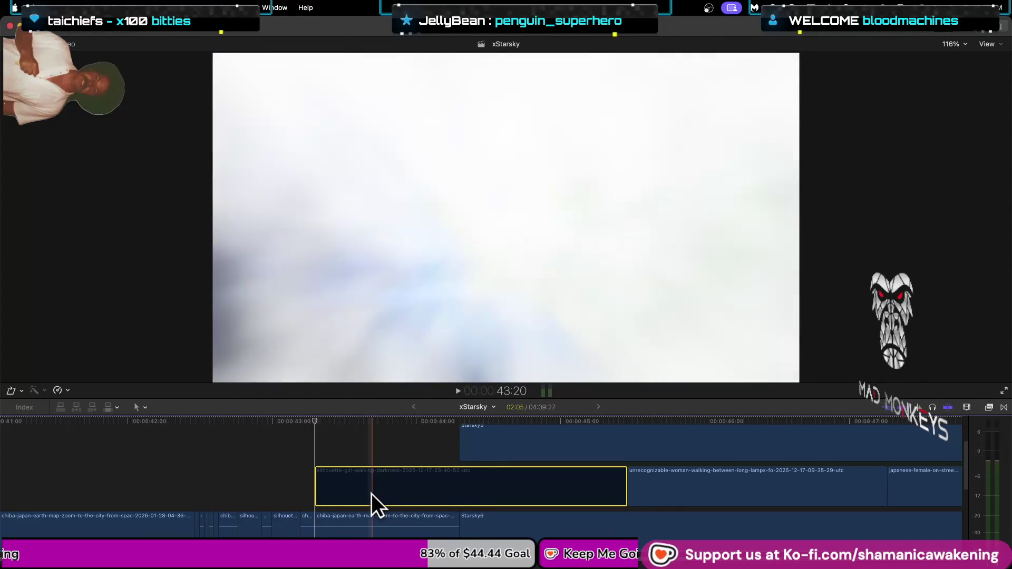
key("v")
scroll(304, 493, "up", 3)
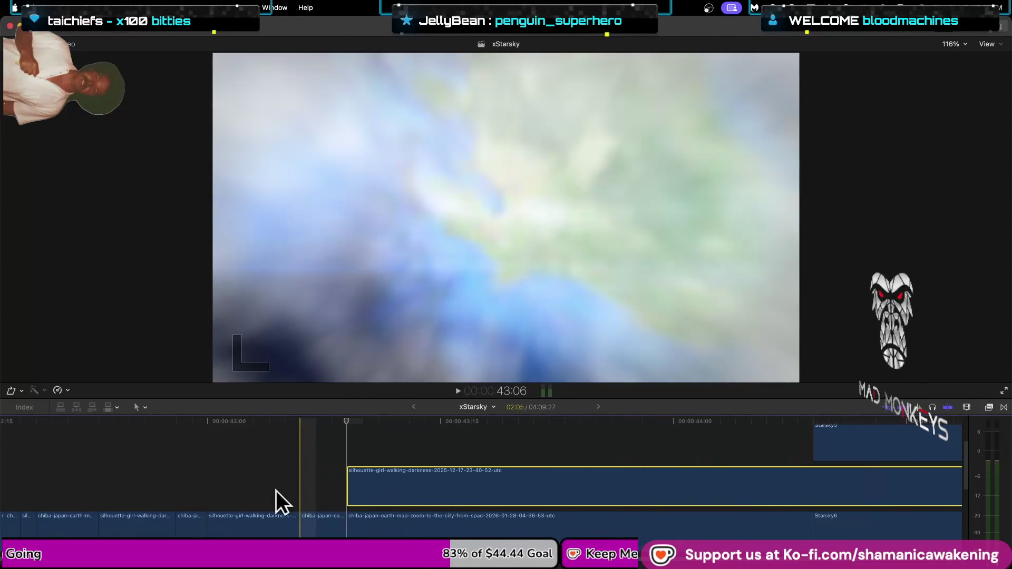
Play back the transition into the silhouette clip with skimming turned off.
key("space")
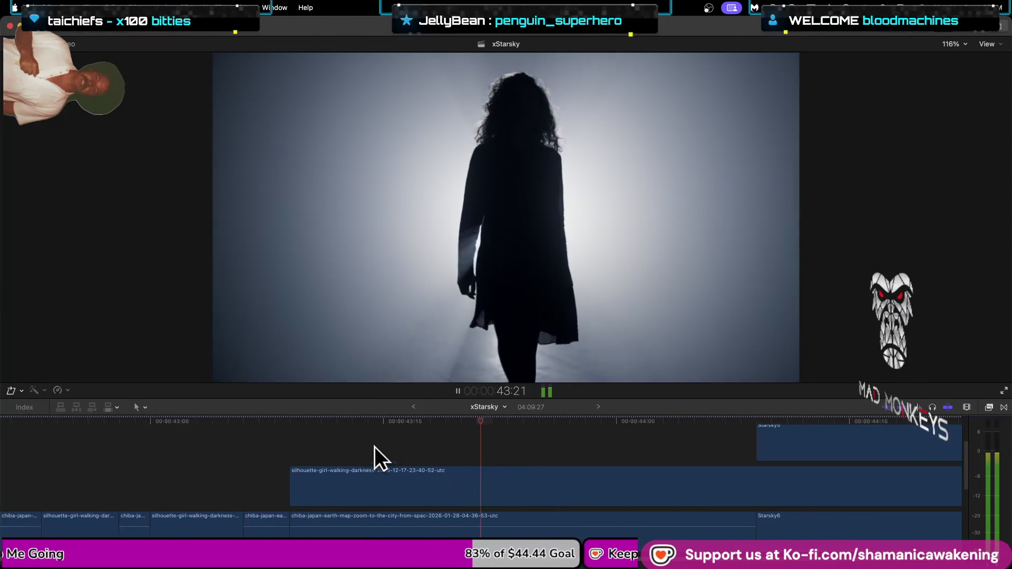
scroll(480, 486, "down", 5)
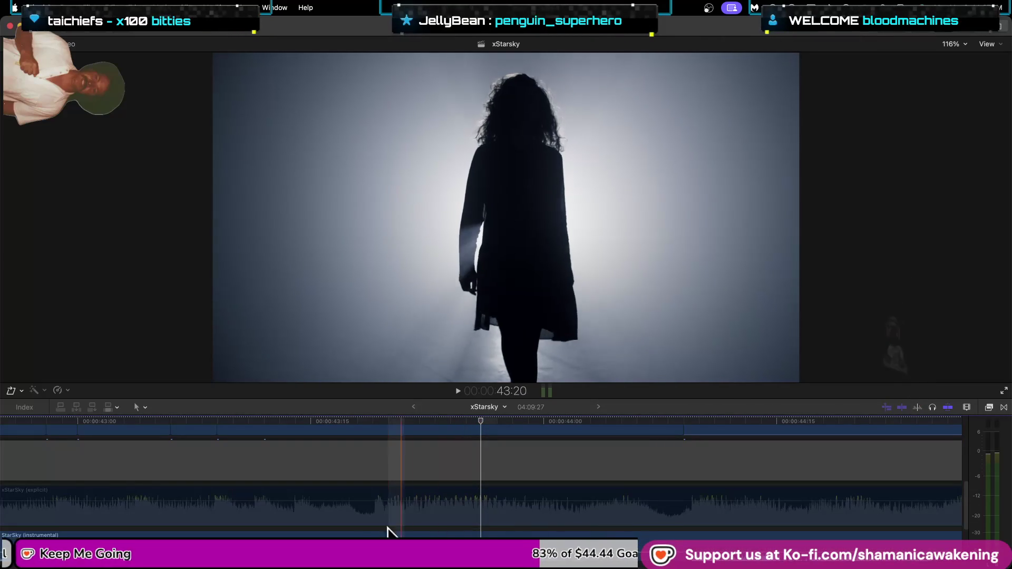
scroll(369, 530, "up", 5)
key("Left")
key("s")
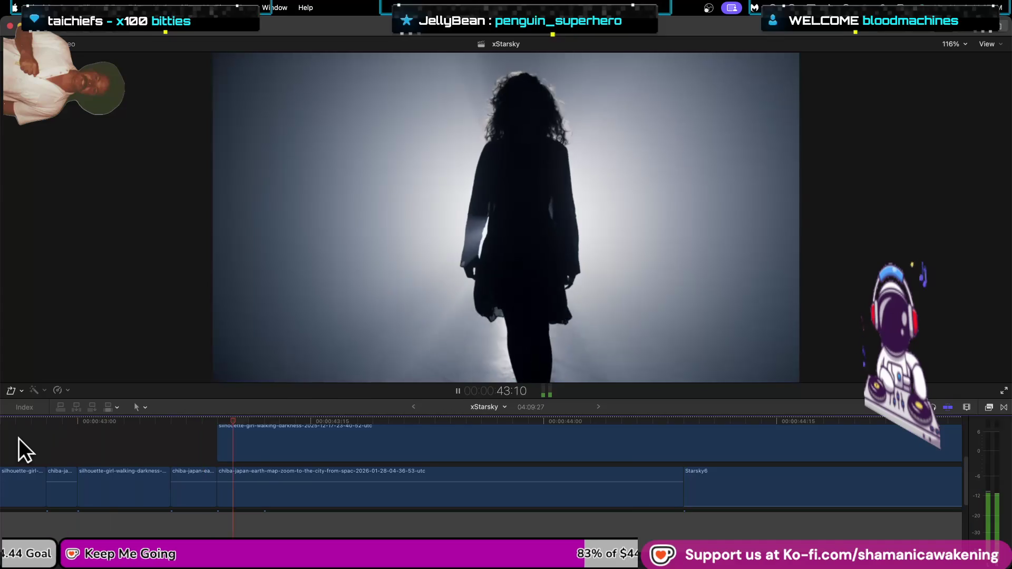
key("j")
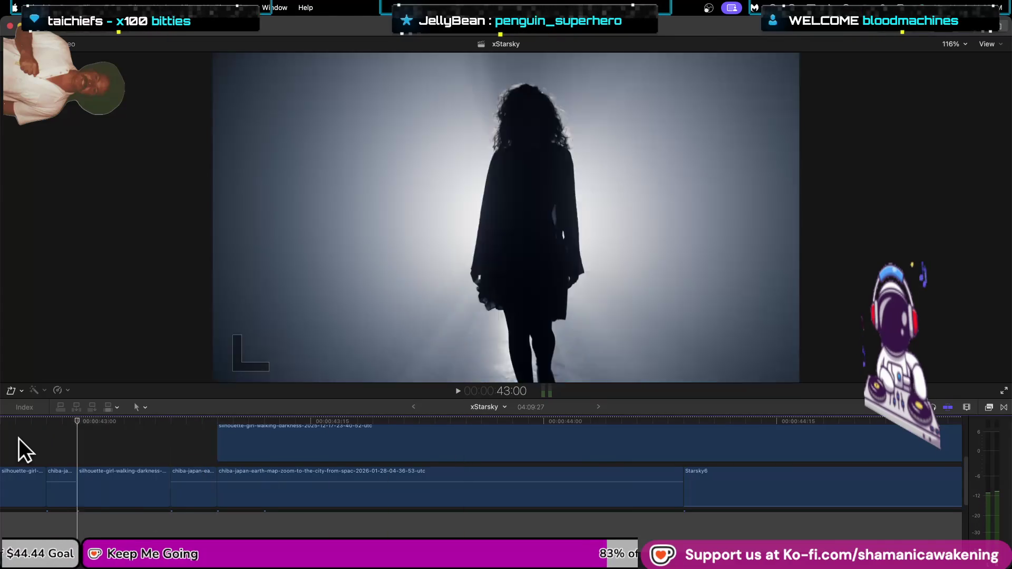
key("k")
key("l")
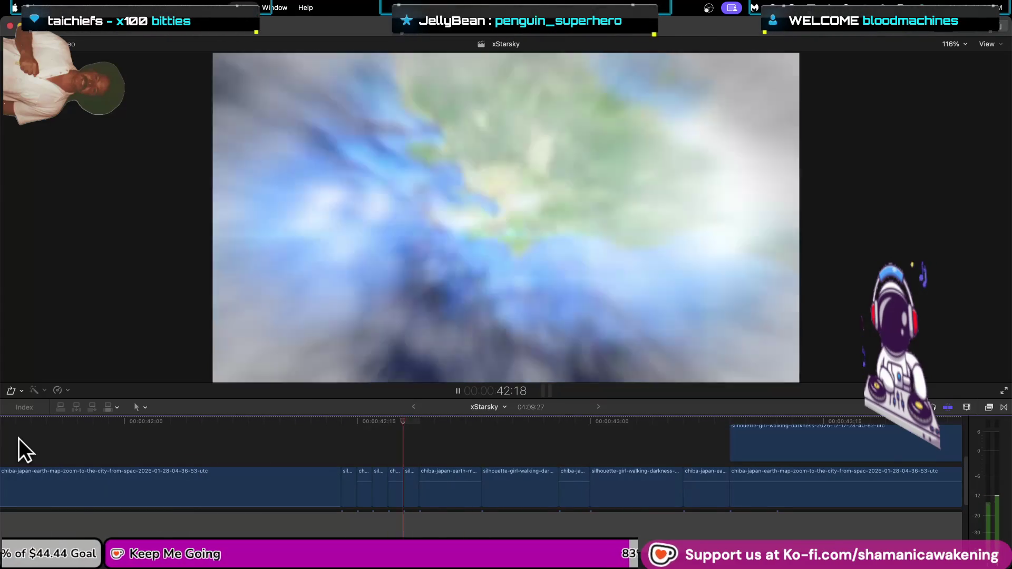
key("k")
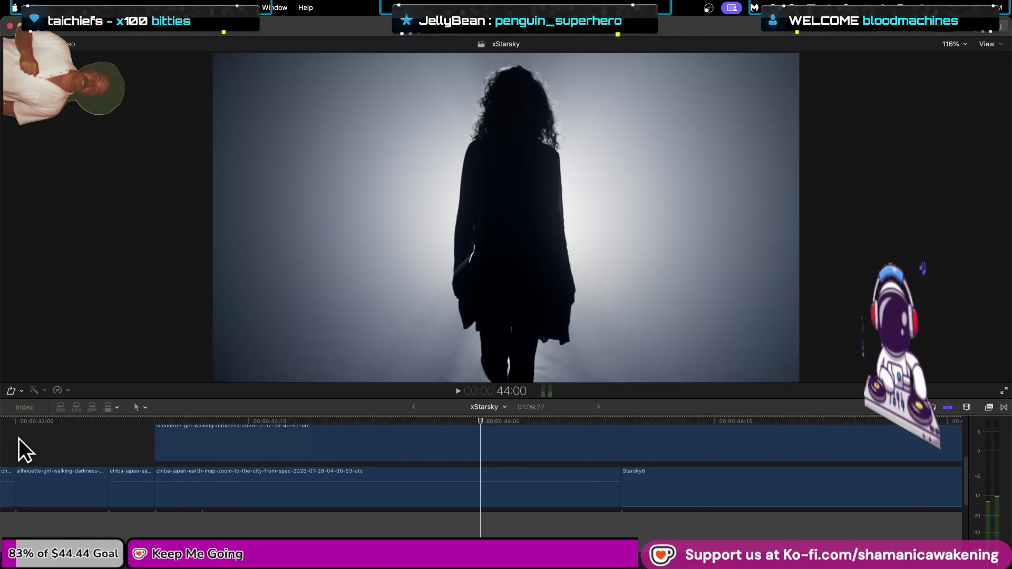
Remove the chiba-japan earth map clip, leaving a gap, then undo the removal.
left_click(300, 499)
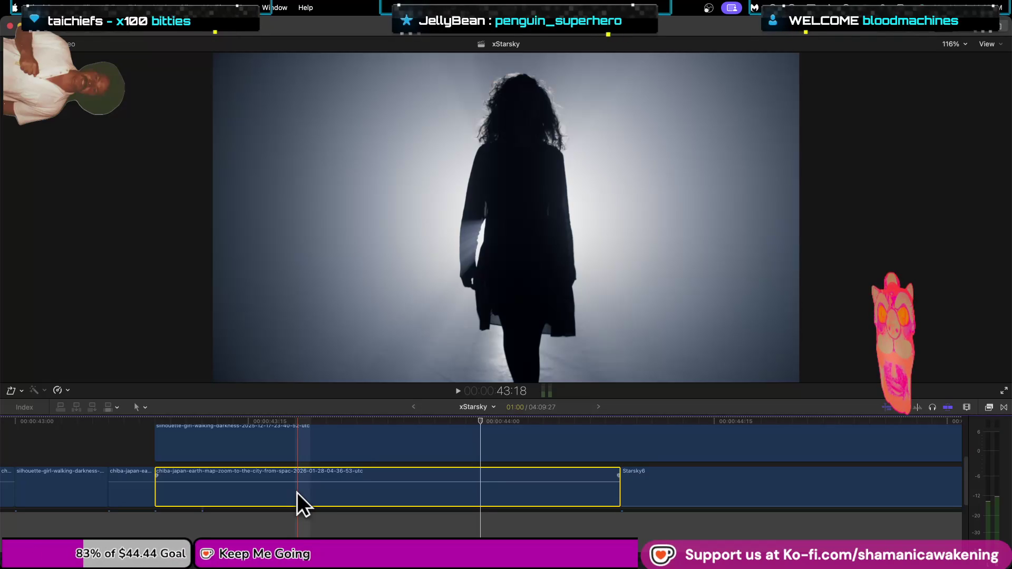
key("shift+Delete")
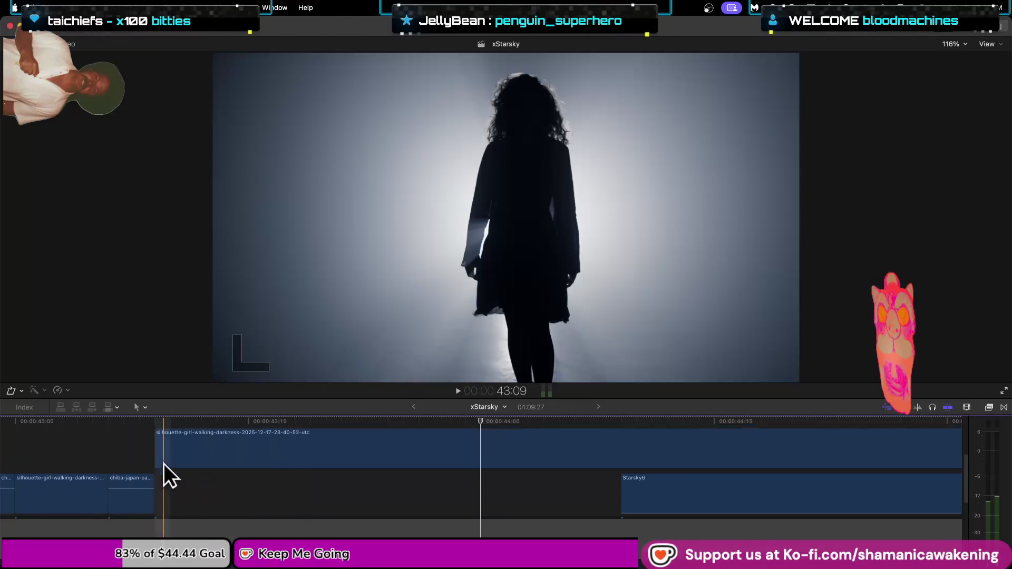
left_click(164, 463)
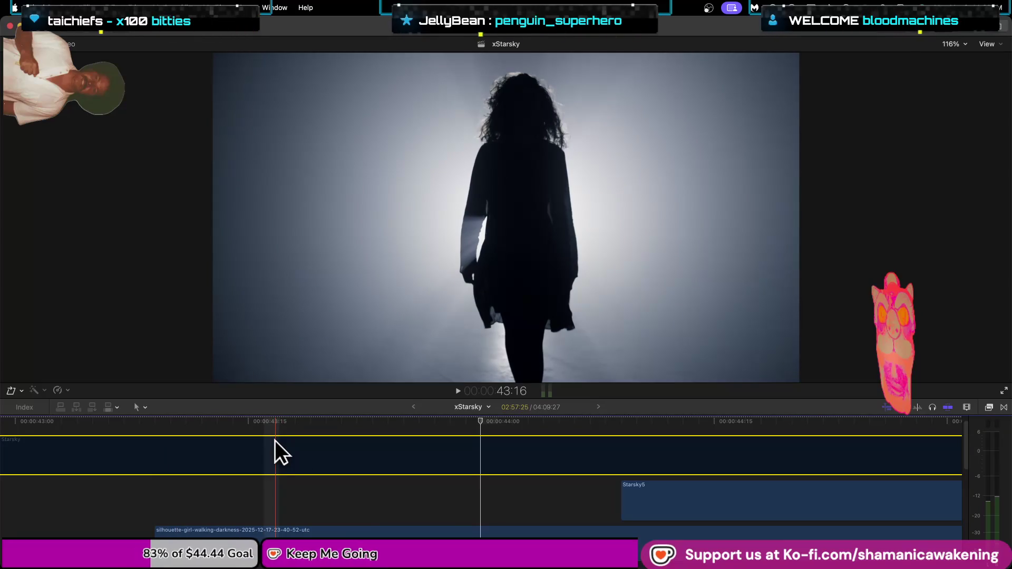
key("super+z")
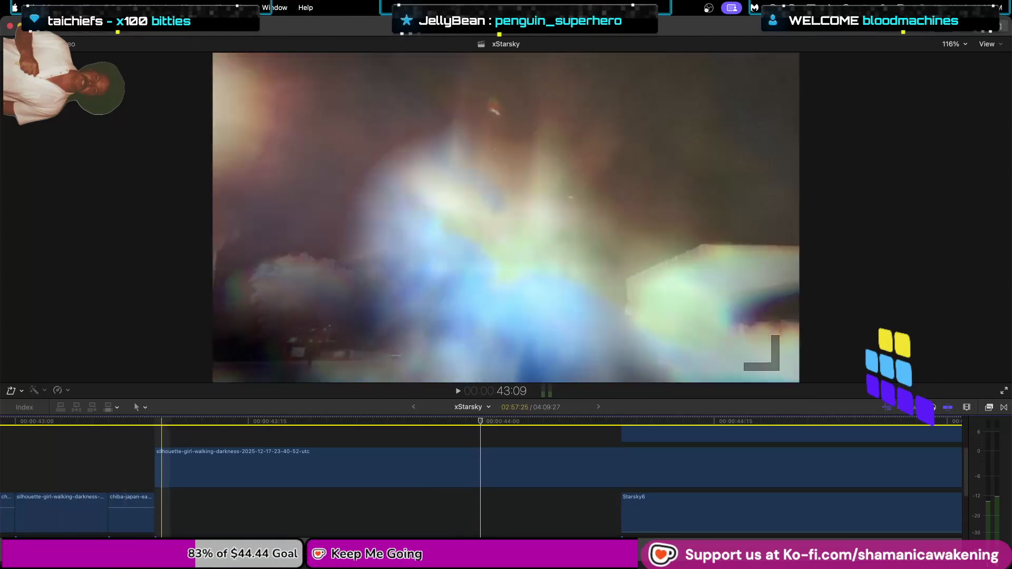
Show the silhouette clip's compositing in the Inspector: Normal blend mode, 100% opacity.
scroll(170, 523, "left", 5)
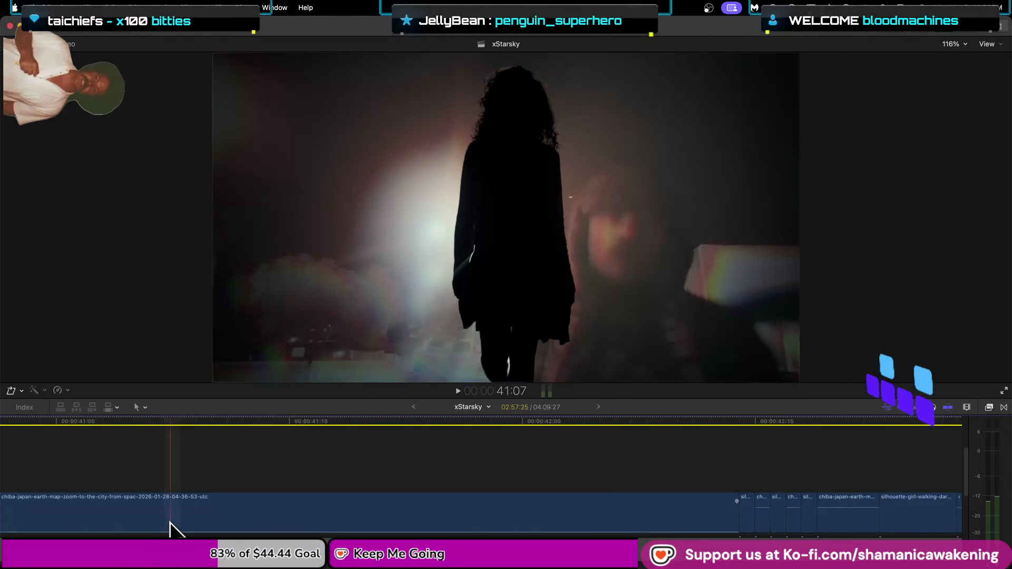
scroll(170, 523, "down", 3)
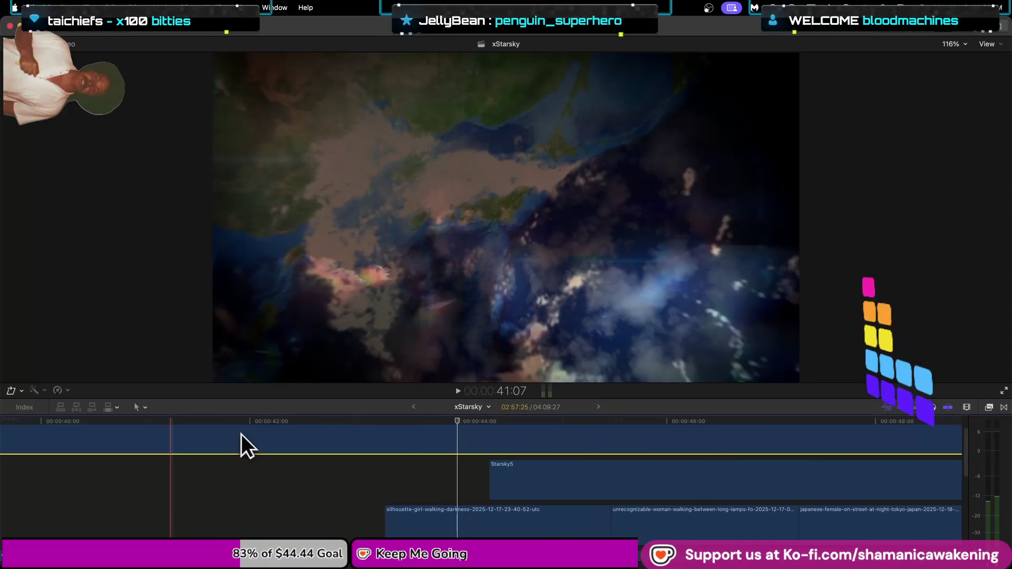
left_click(444, 522)
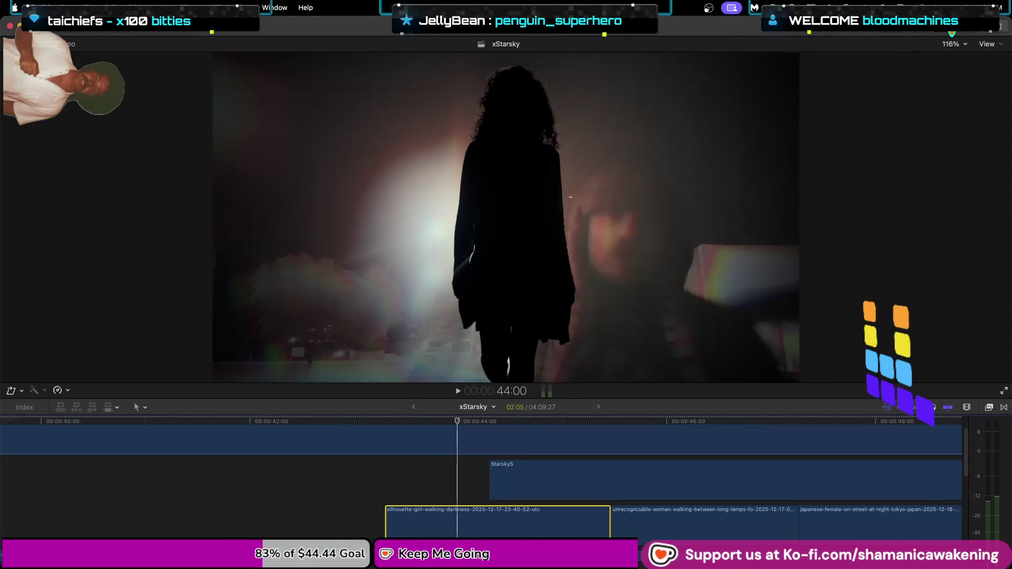
key("super+4")
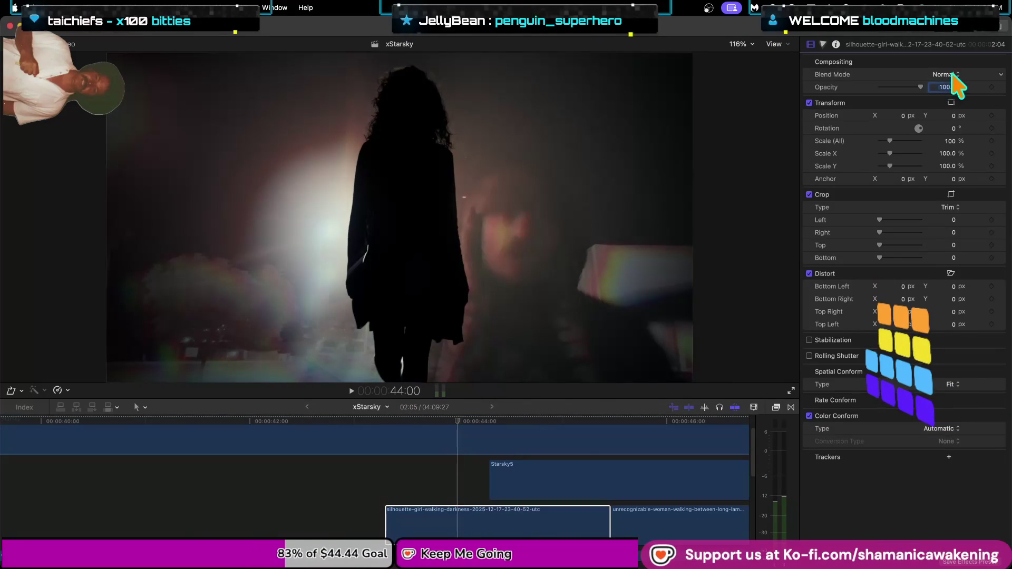
left_click(948, 75)
left_click(960, 96)
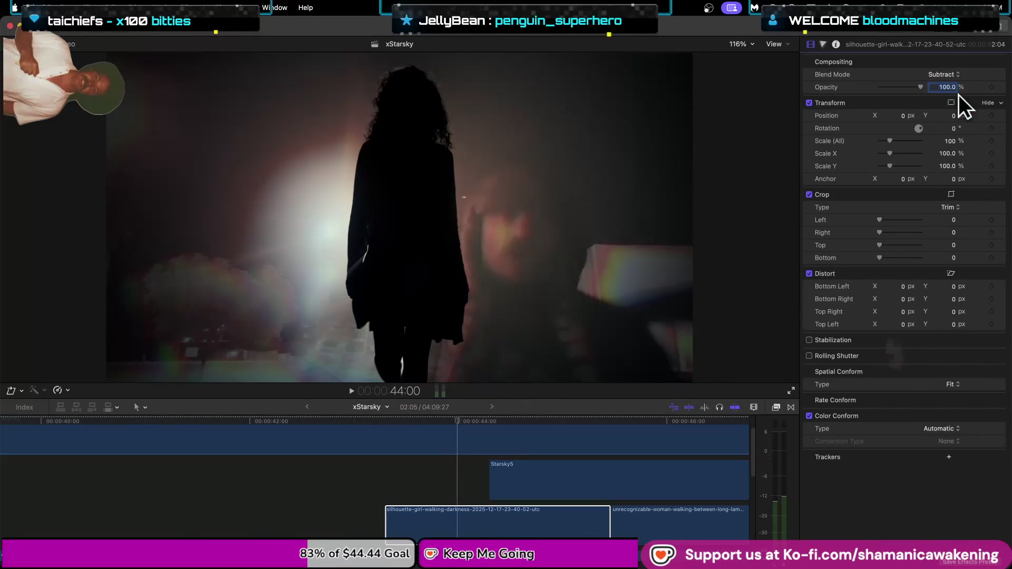
left_click(956, 75)
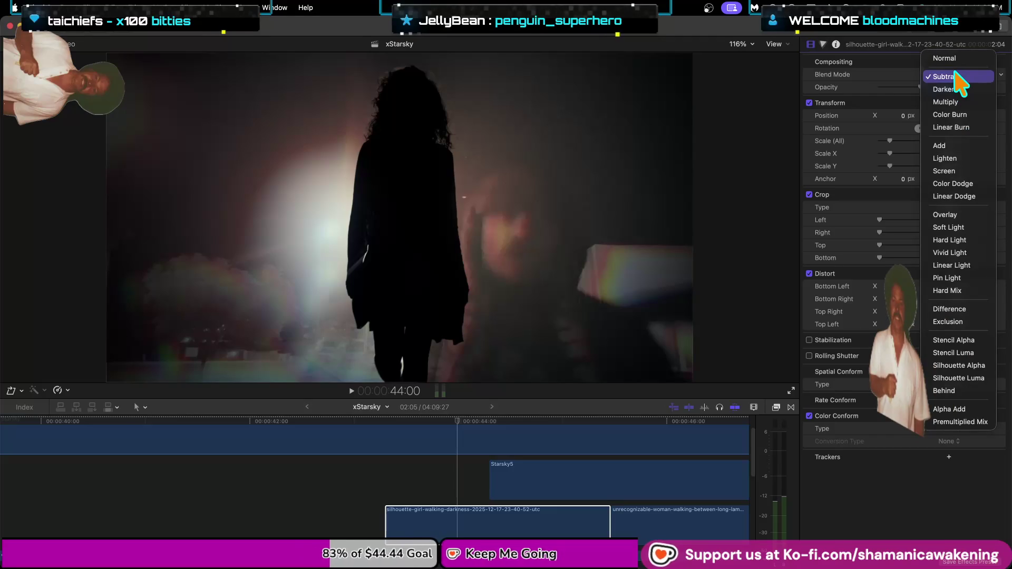
left_click(960, 115)
left_click(953, 77)
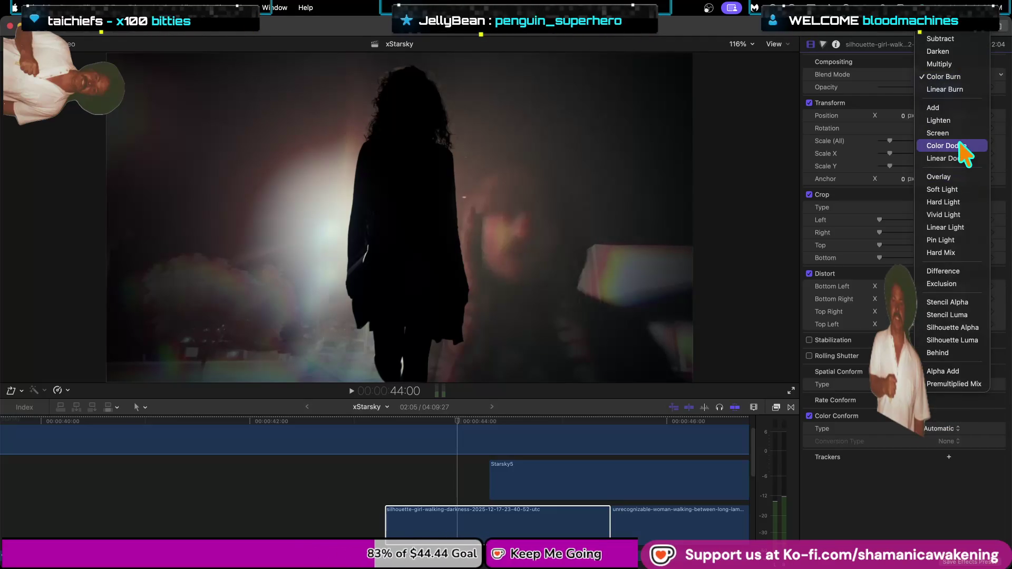
key("Escape")
left_click(946, 74)
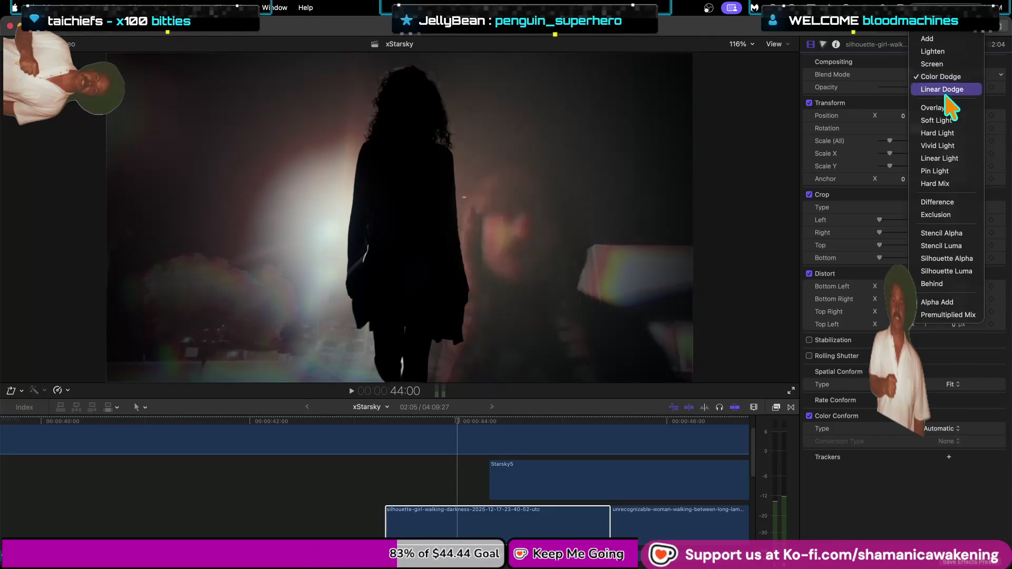
left_click(947, 233)
left_click(950, 75)
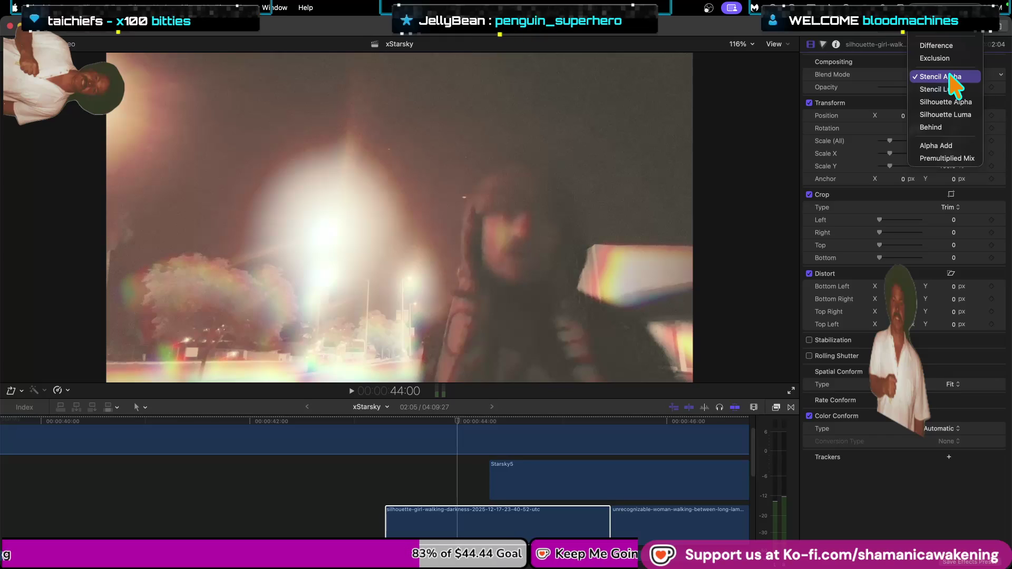
key("Escape")
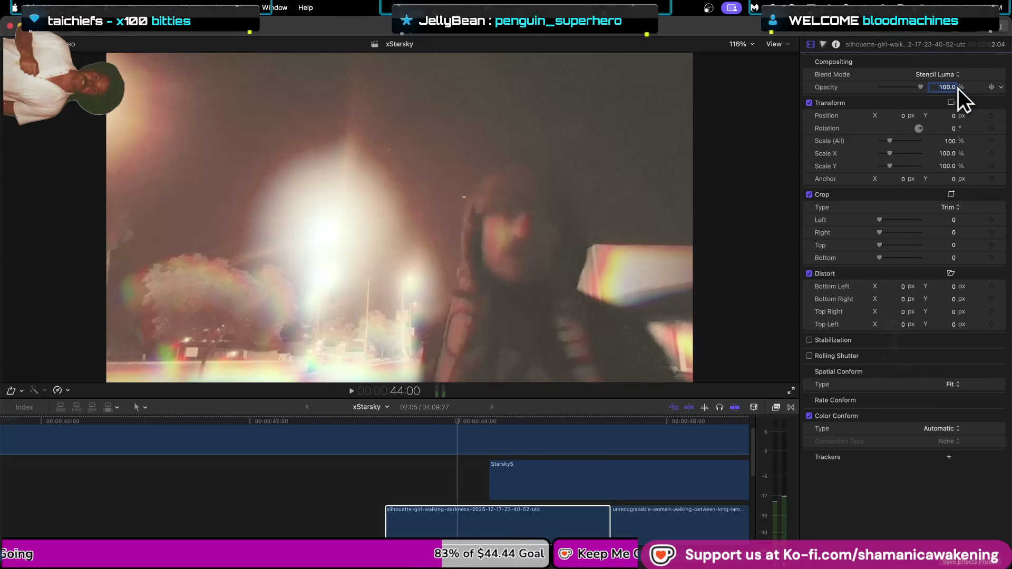
left_click(946, 74)
left_click(949, 100)
left_click(948, 75)
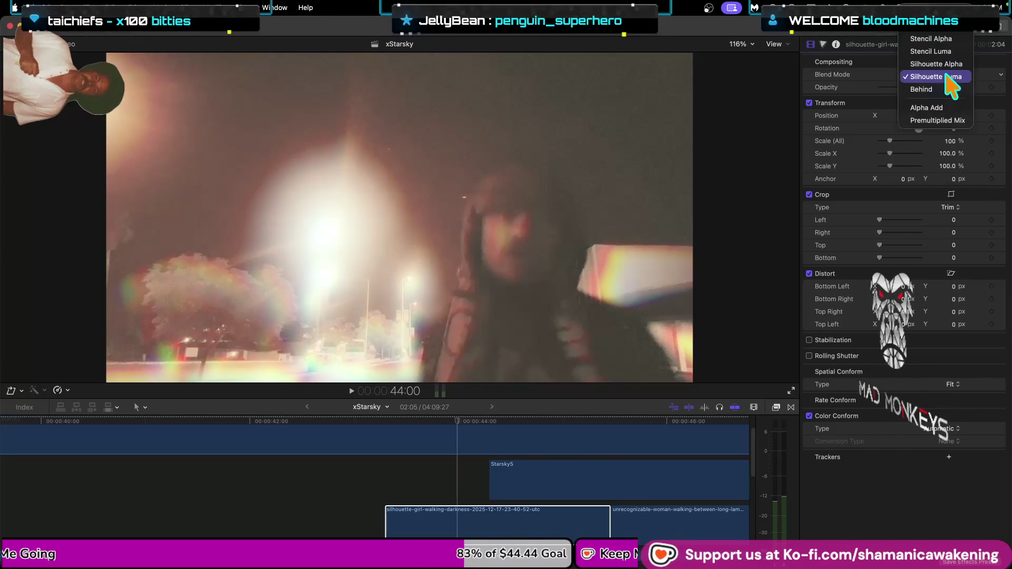
left_click(944, 89)
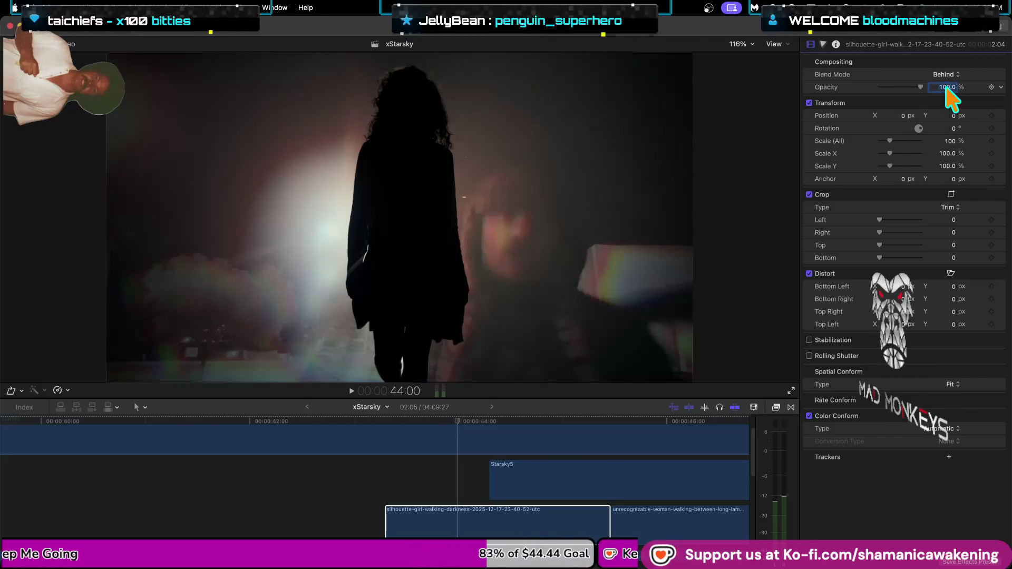
key("Return")
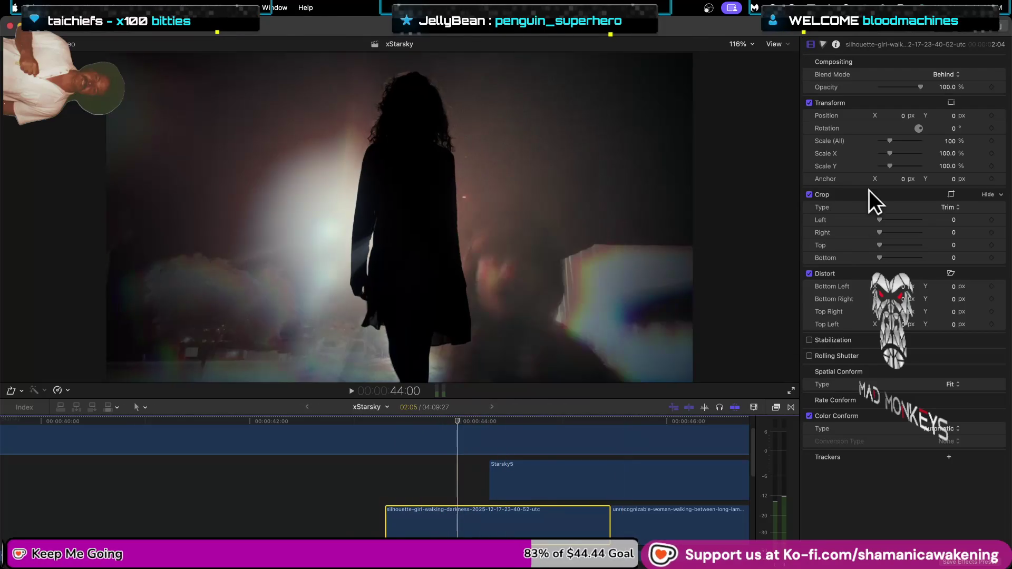
scroll(953, 85, "up", 5)
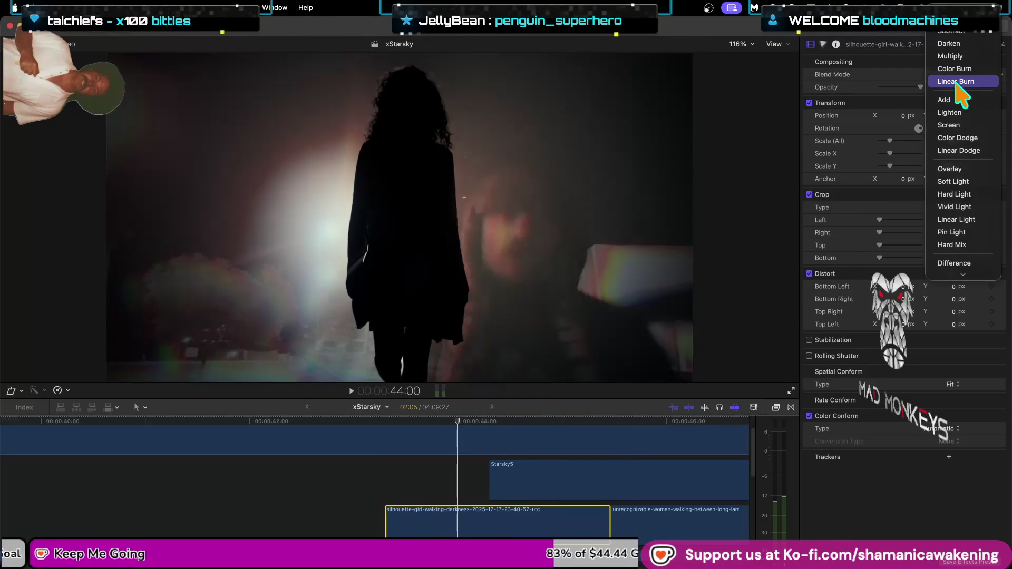
key("Escape")
scroll(441, 493, "up", 2)
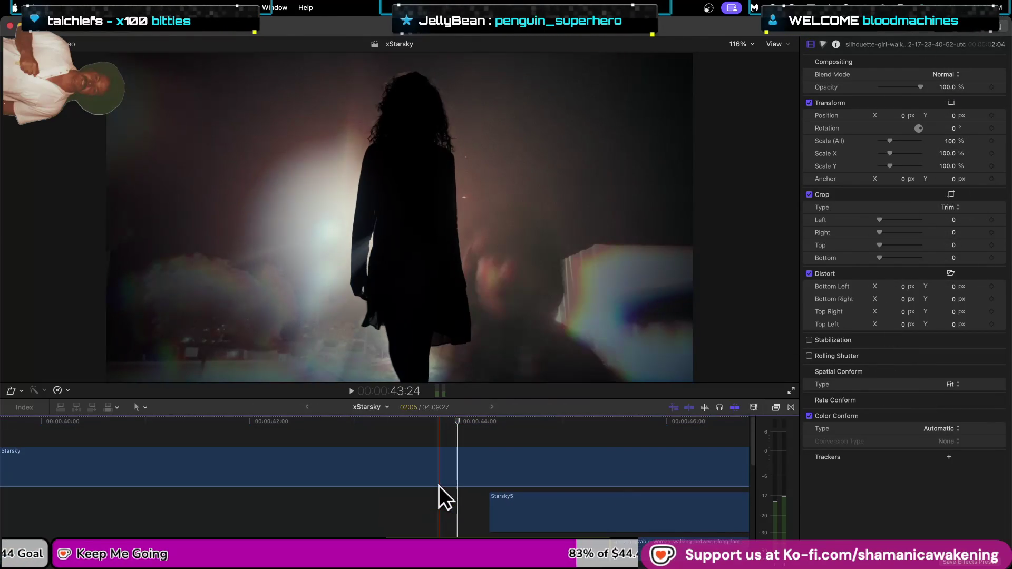
Select the Starsky clip to show its 65 Point Cube_1 LUT, Mystic Bloom and Multiply blend.
scroll(439, 492, "down", 2)
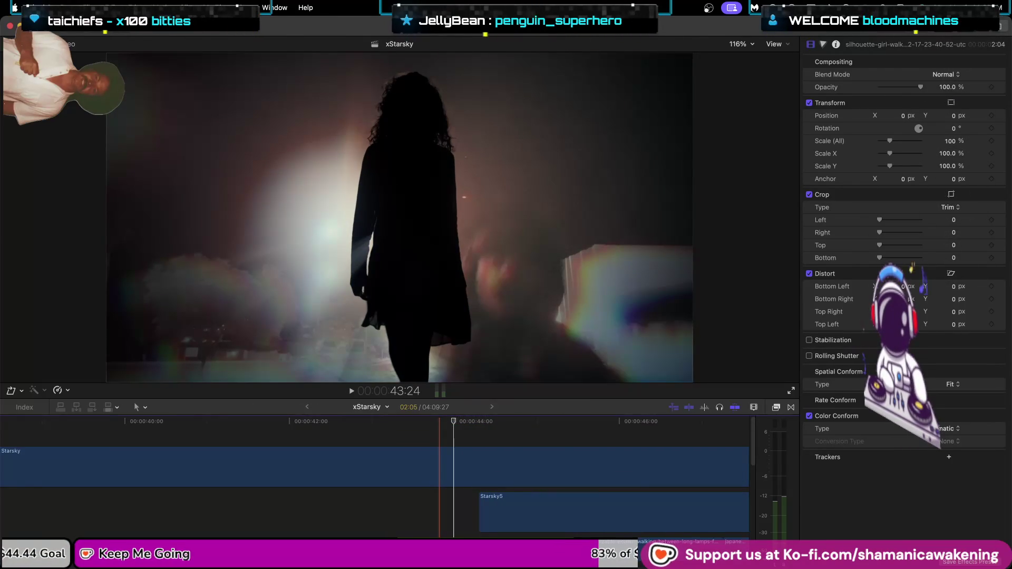
scroll(467, 466, "down", 5)
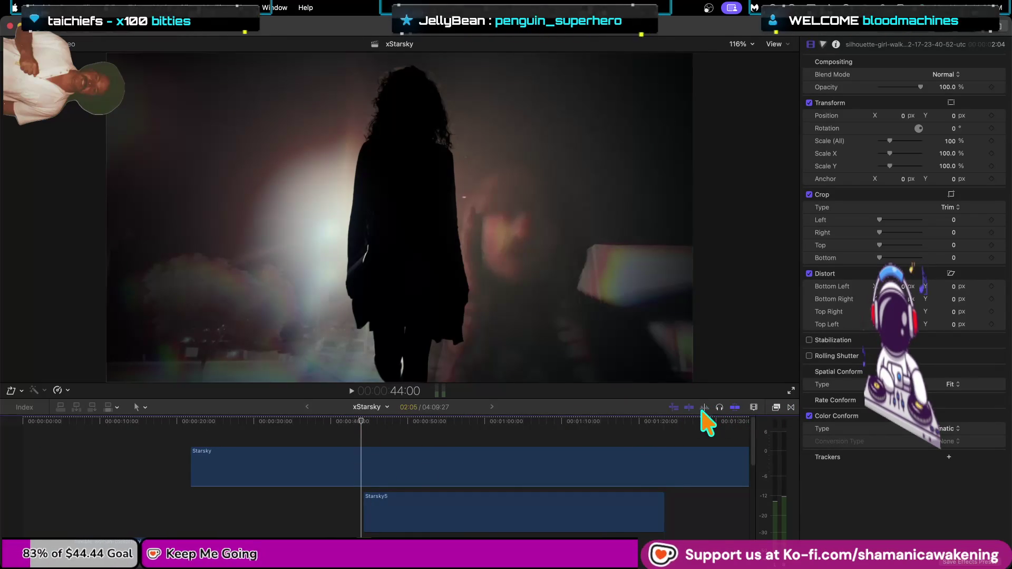
scroll(341, 483, "down", 2)
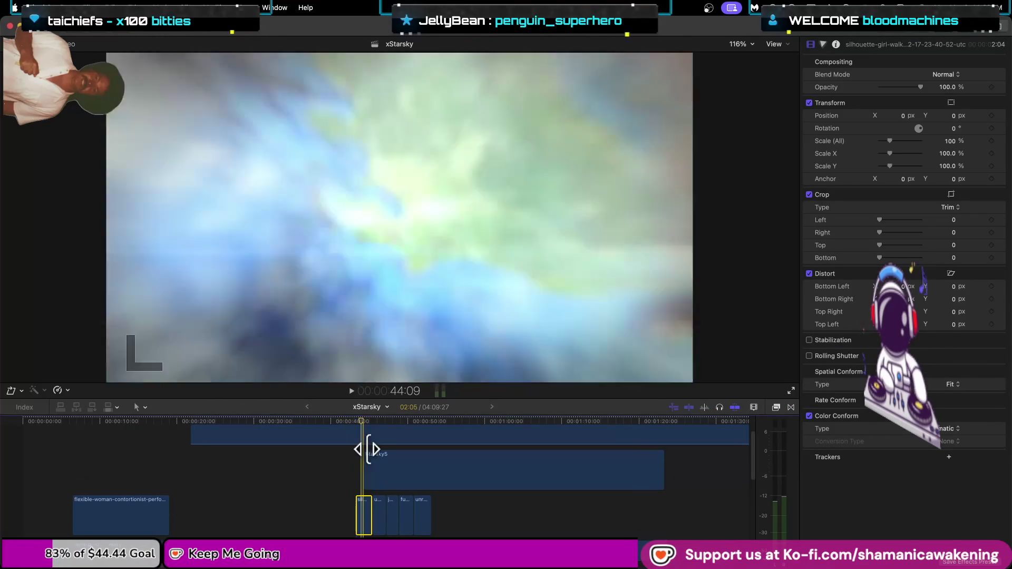
scroll(394, 448, "up", 2)
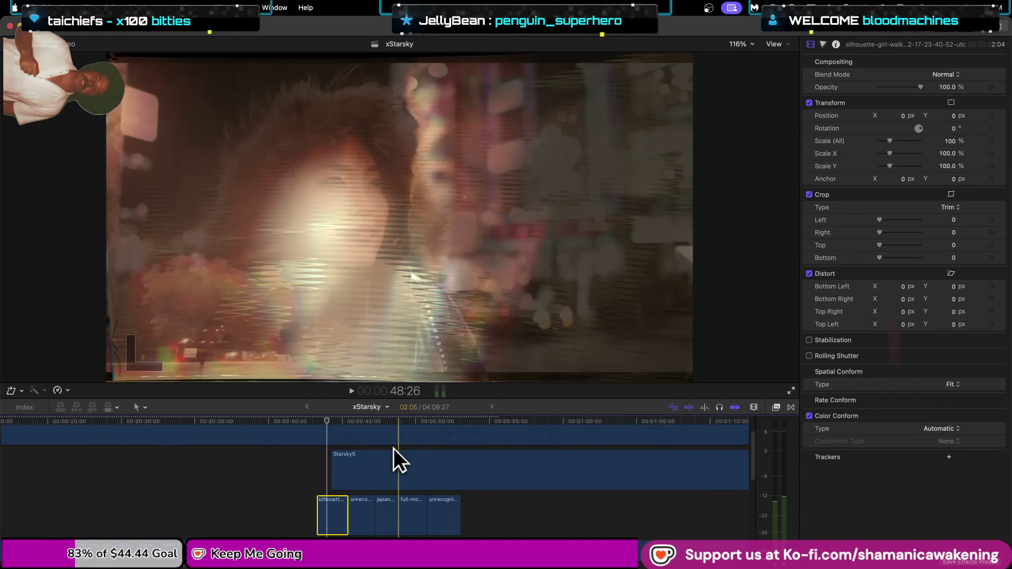
scroll(394, 448, "up", 1)
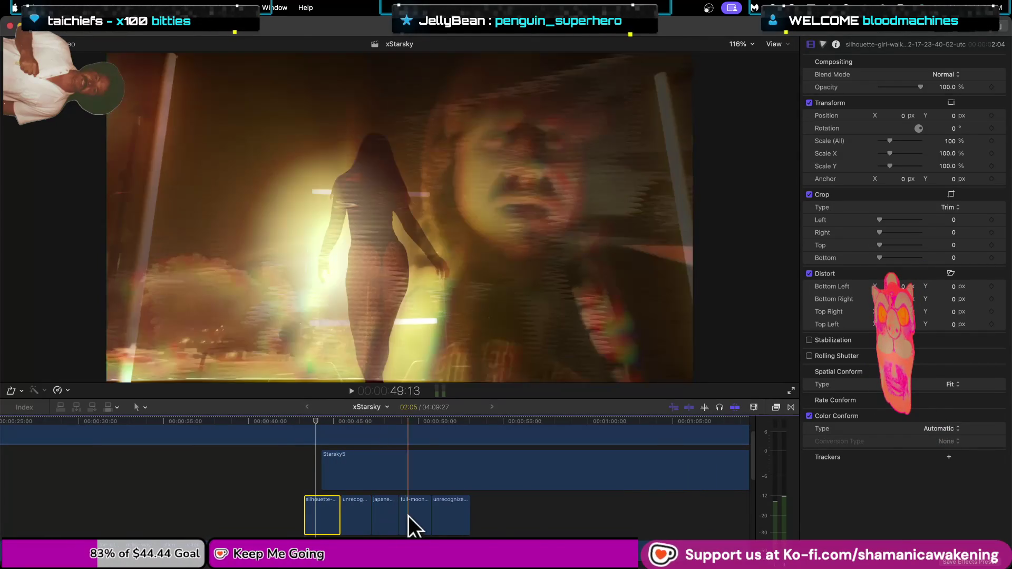
scroll(308, 511, "up", 2)
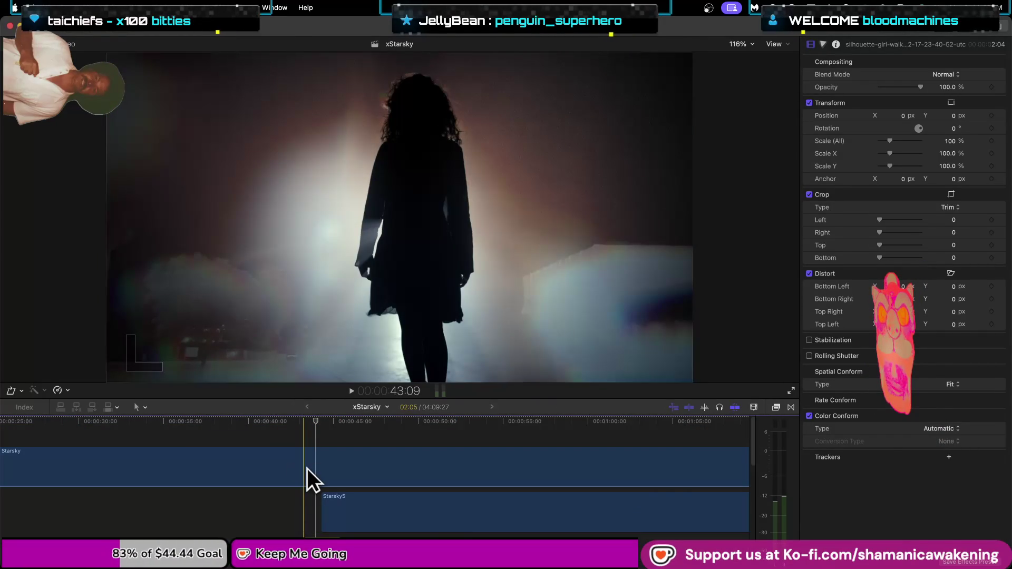
left_click(307, 468)
scroll(307, 468, "down", 5)
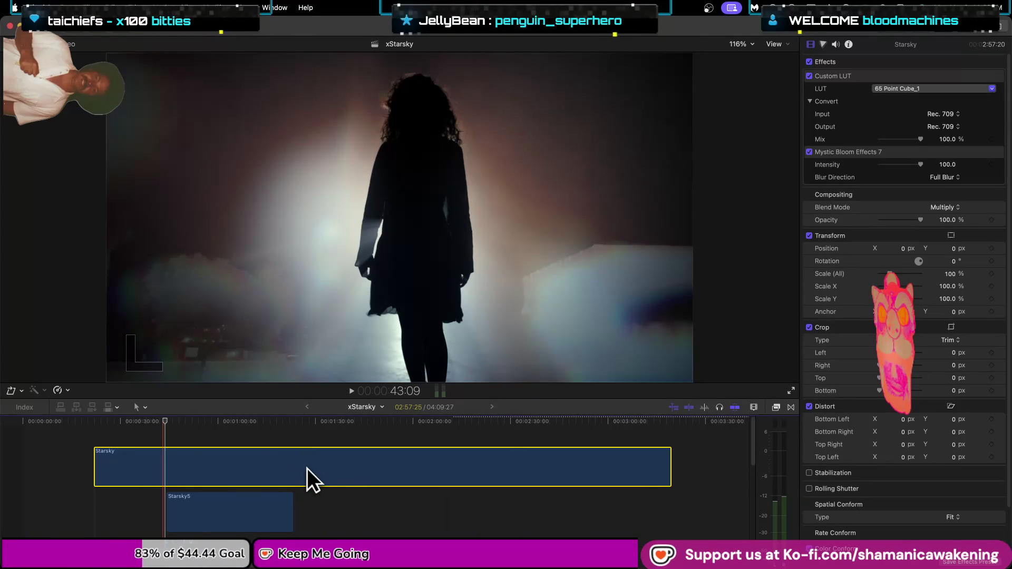
Move the Starsky clip down beneath the stock clips.
mouse_move(307, 468)
left_mouse_down()
mouse_move(305, 531)
mouse_move(311, 447)
mouse_move(305, 497)
mouse_move(314, 497)
left_mouse_up()
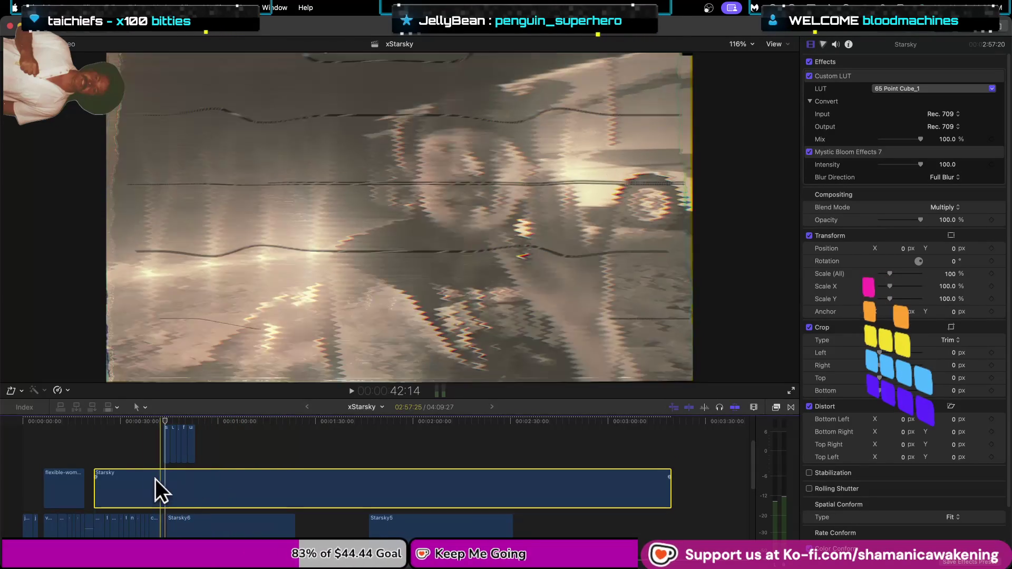
key("super+equal")
key("super+equal")
key("super+equal")
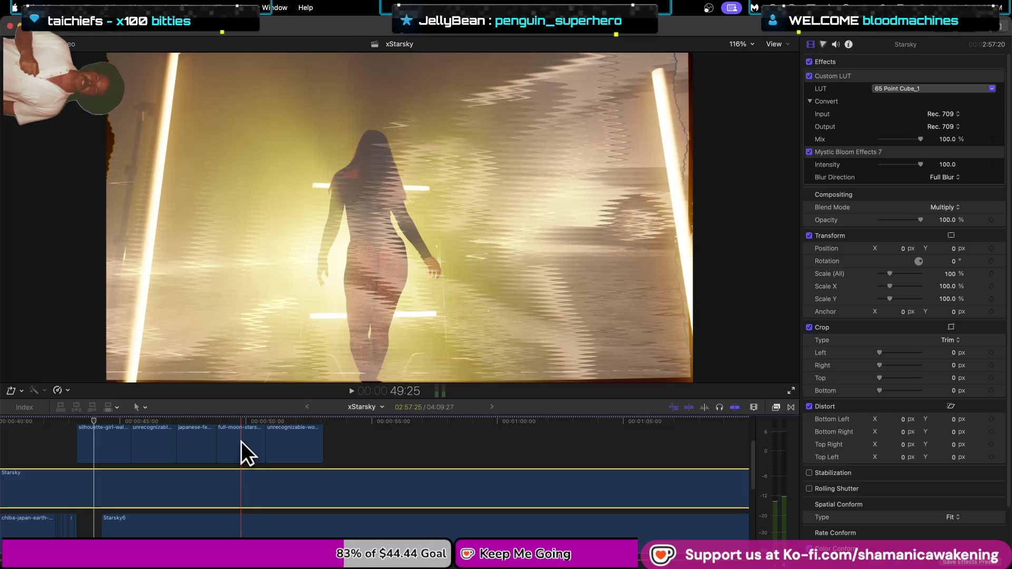
scroll(285, 474, "up", 4)
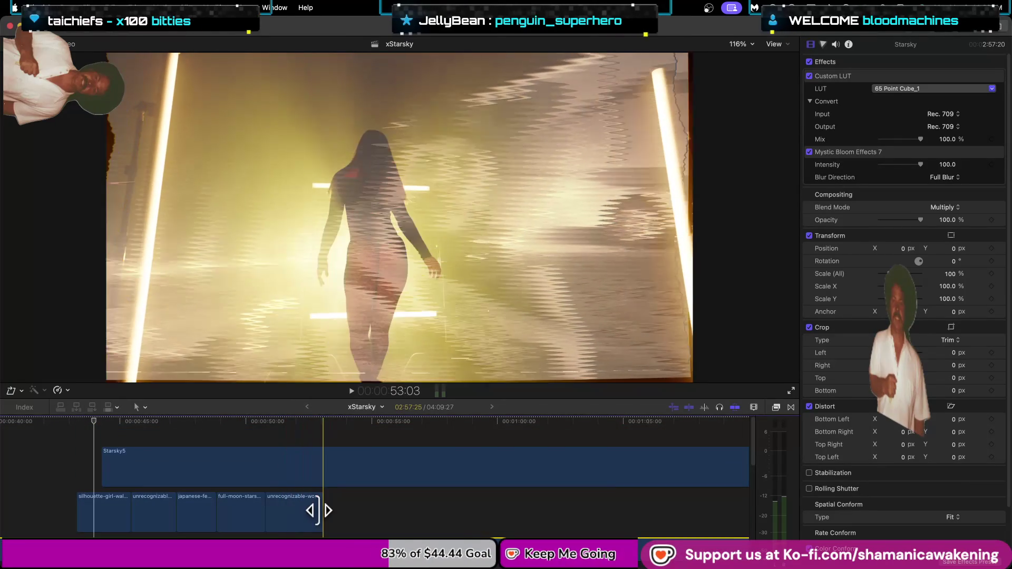
Delete the last and second unrecognizable-woman clips from the stock stack.
left_click(305, 508)
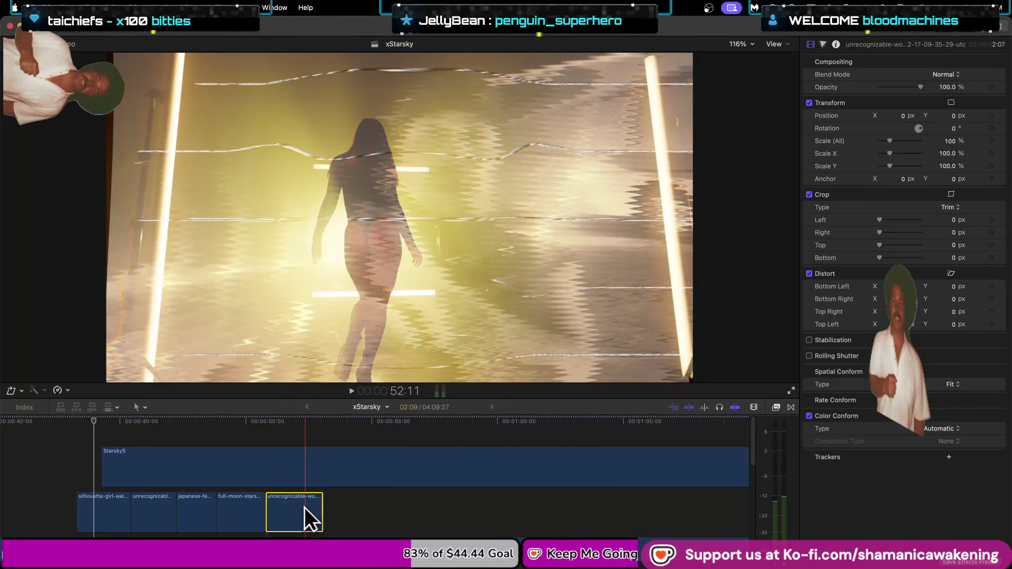
key("Delete")
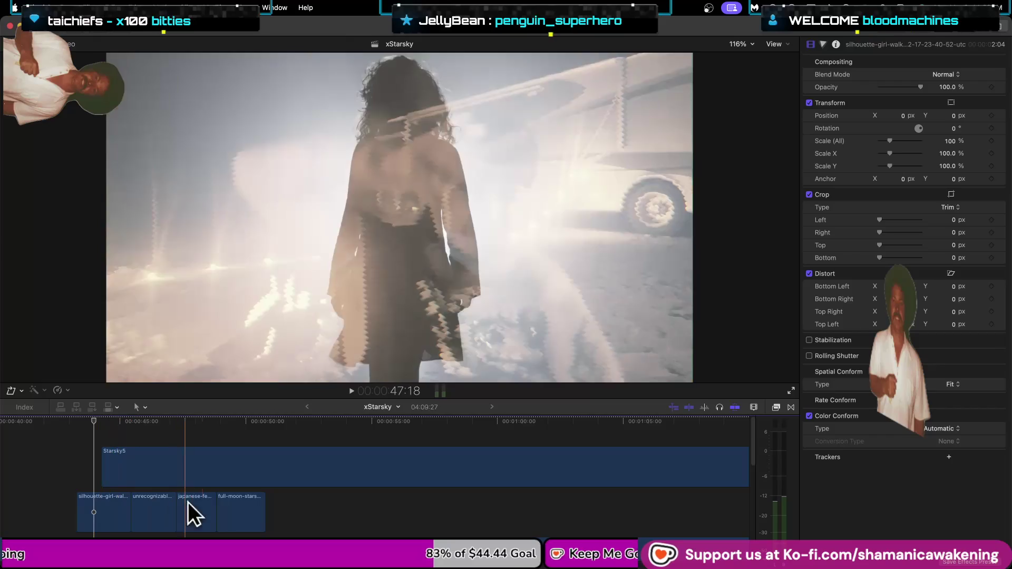
scroll(235, 501, "down", 3)
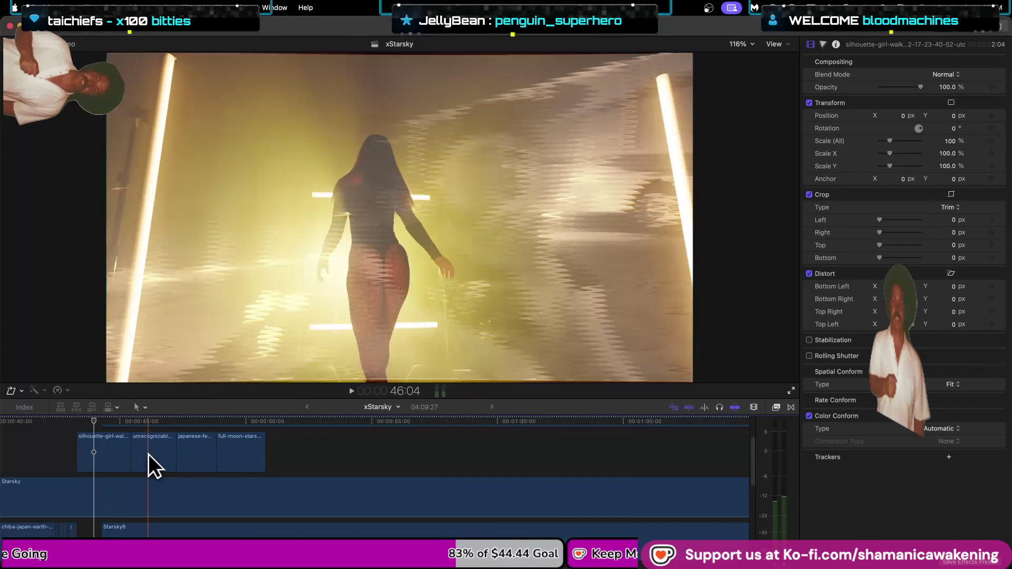
left_click(151, 454)
key("Delete")
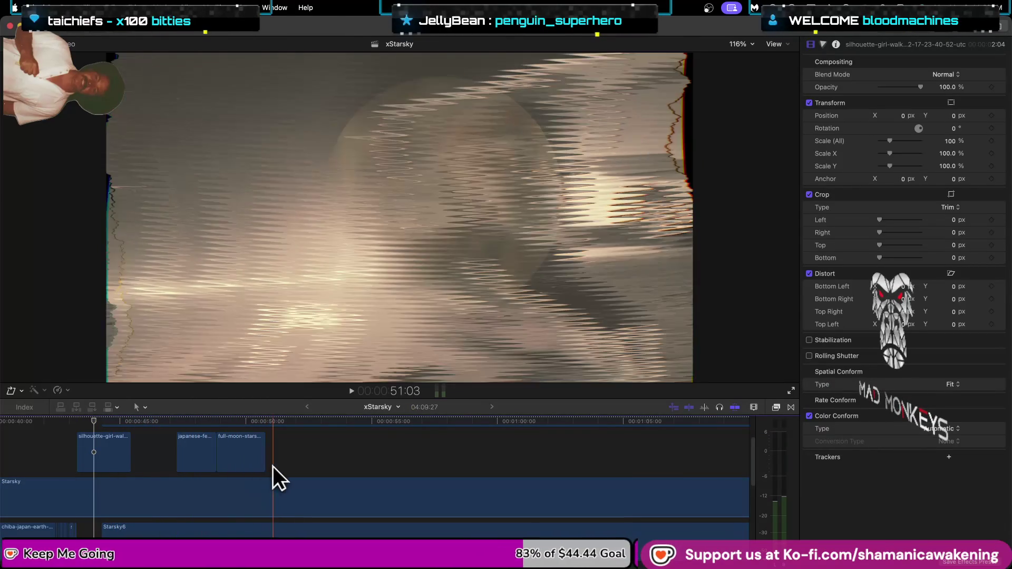
Move the Starsky5 clip down beneath the remaining stock footage.
scroll(274, 497, "down", 3)
scroll(182, 486, "up", 5)
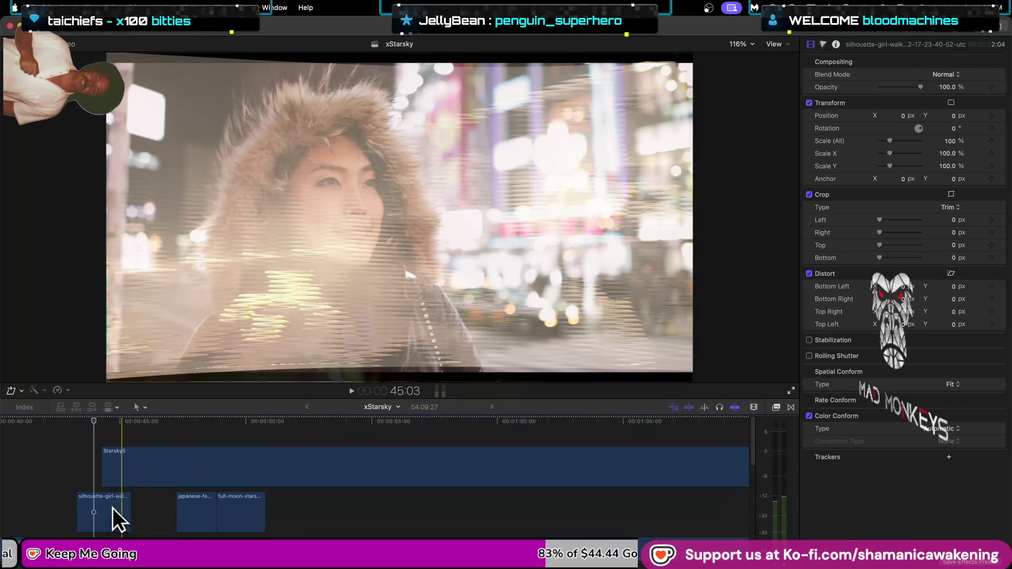
scroll(106, 509, "up", 5)
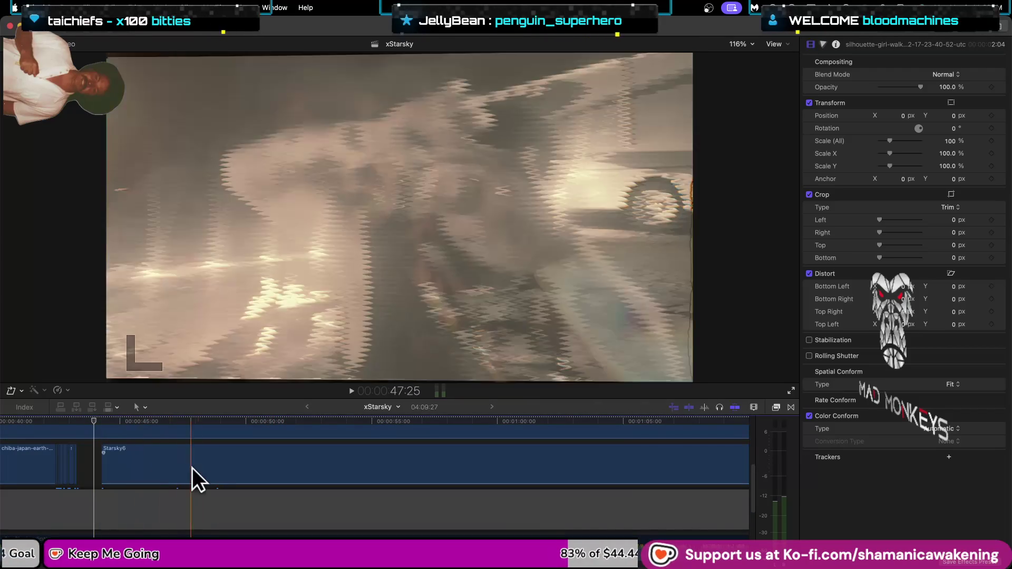
scroll(220, 470, "down", 3)
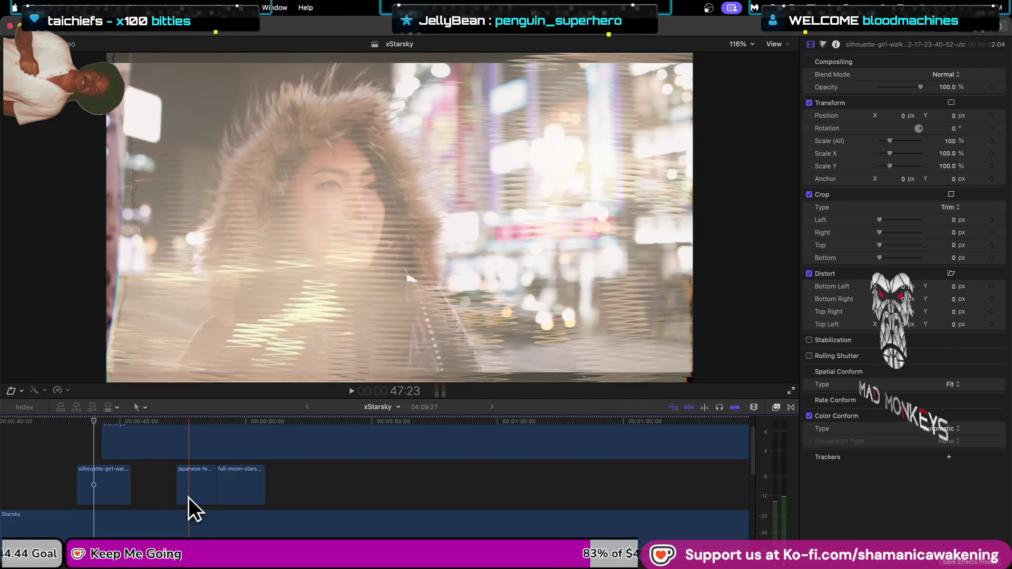
scroll(188, 498, "up", 1)
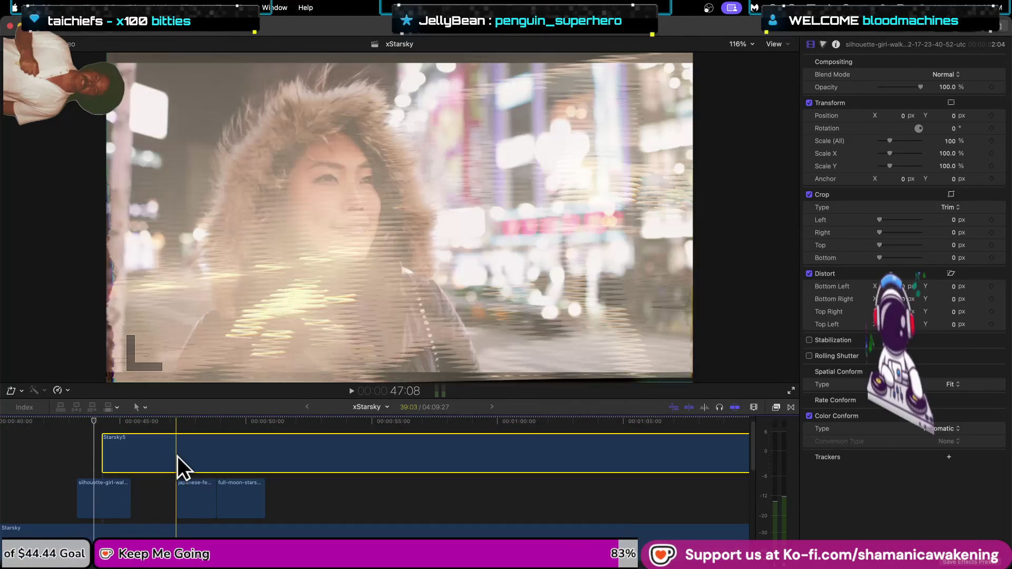
left_click_drag(177, 457, 174, 515)
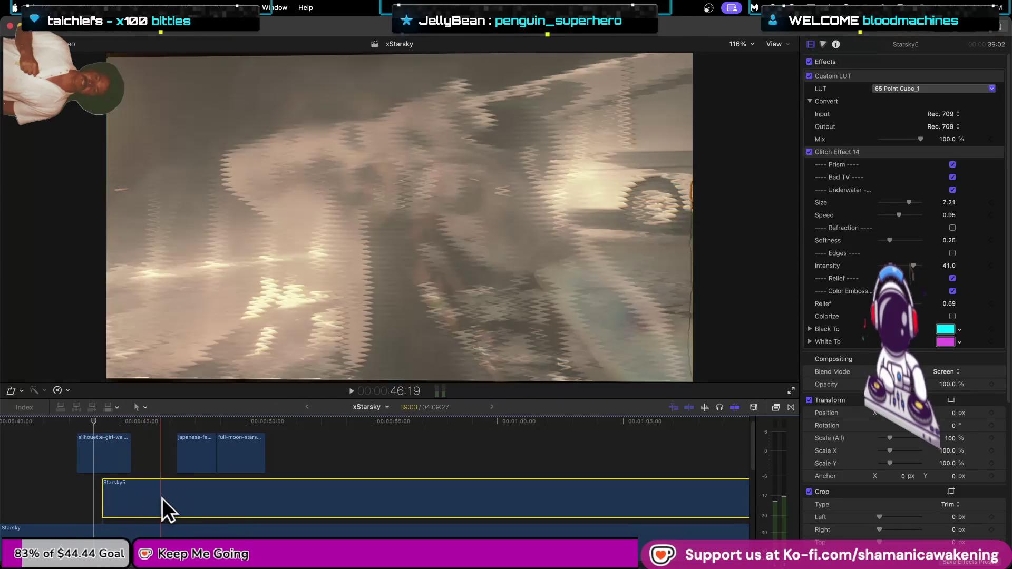
scroll(168, 498, "down", 5)
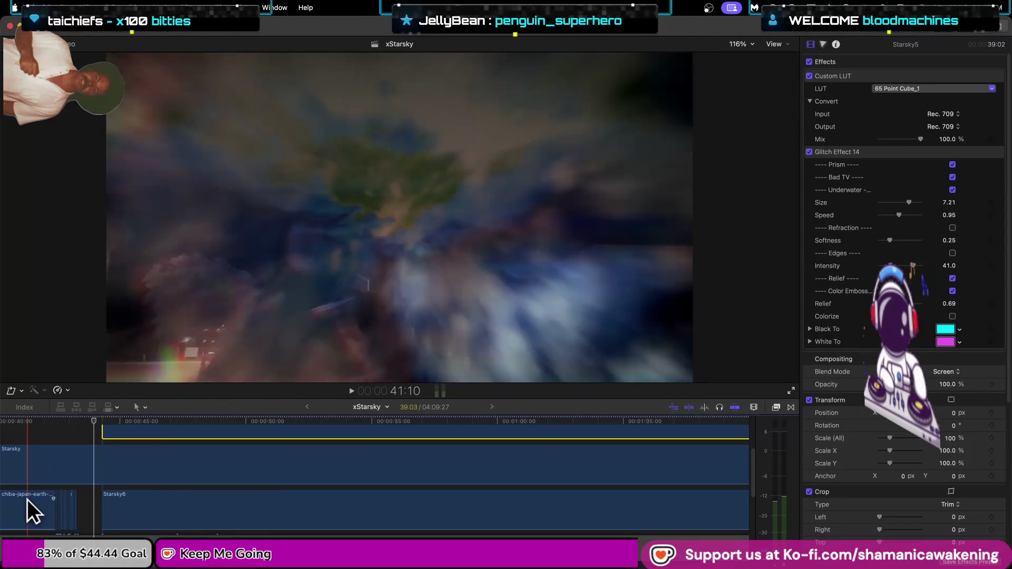
scroll(117, 495, "up", 5)
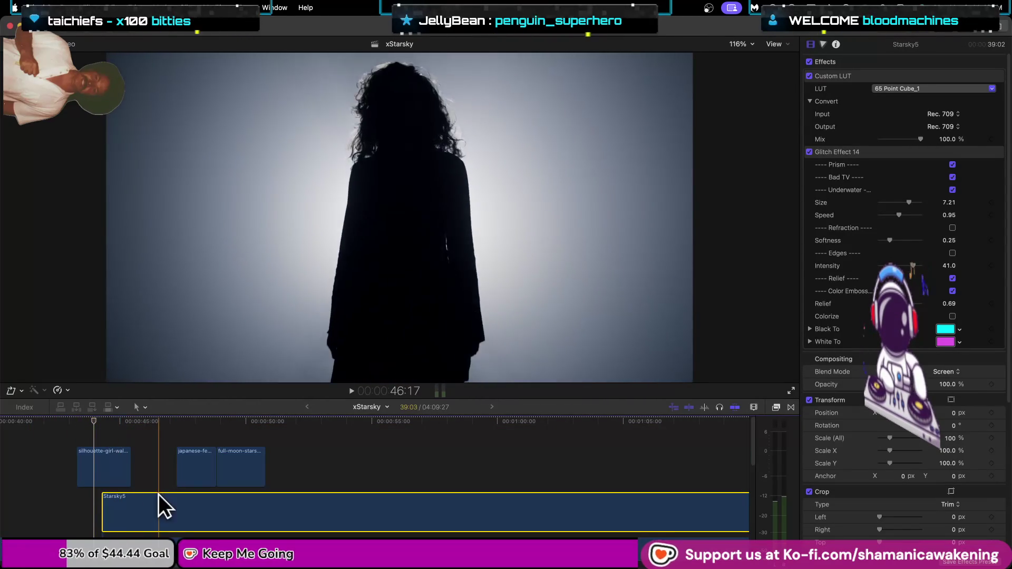
scroll(31, 525, "down", 5)
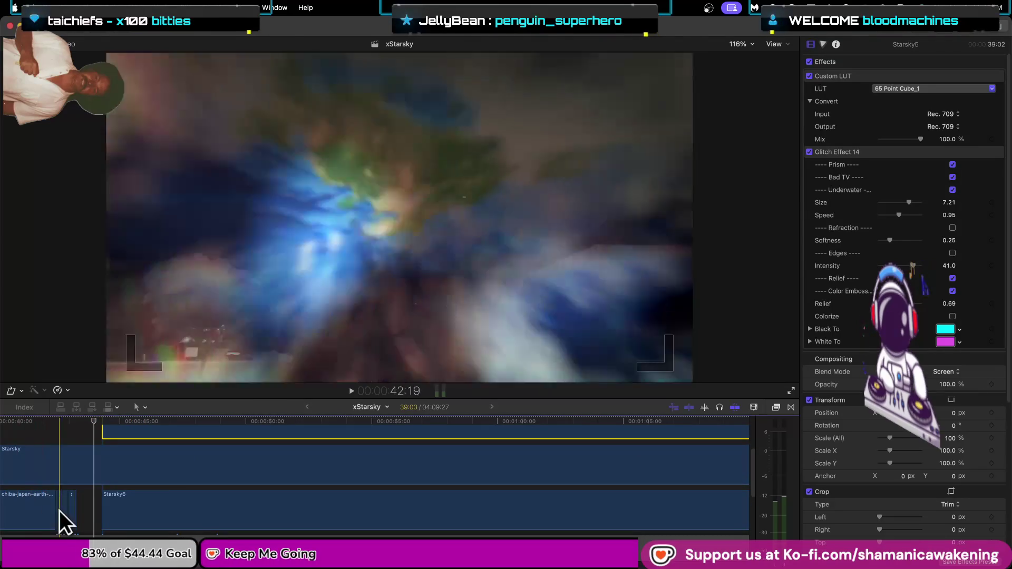
scroll(61, 511, "up", 3)
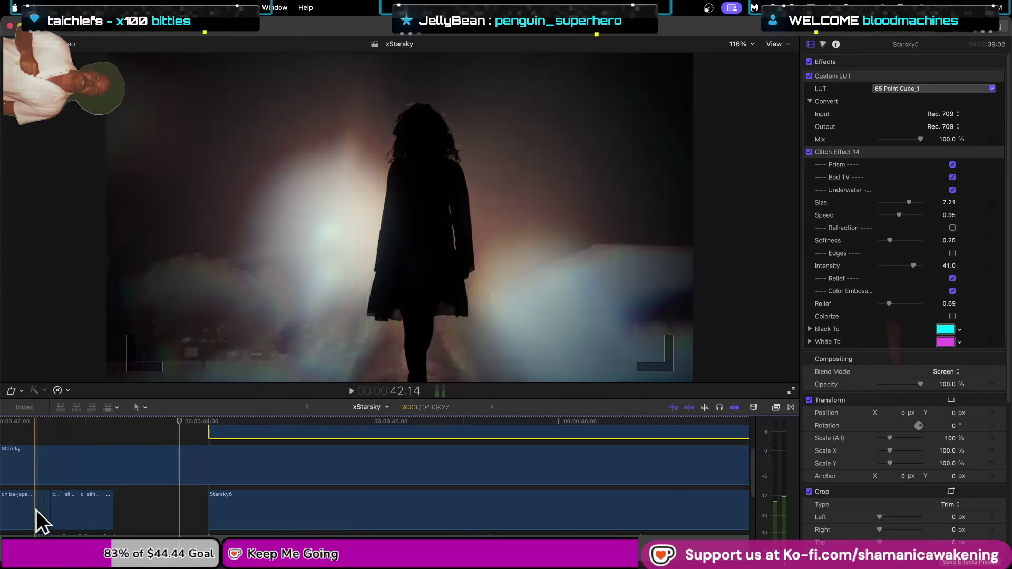
scroll(57, 511, "up", 2)
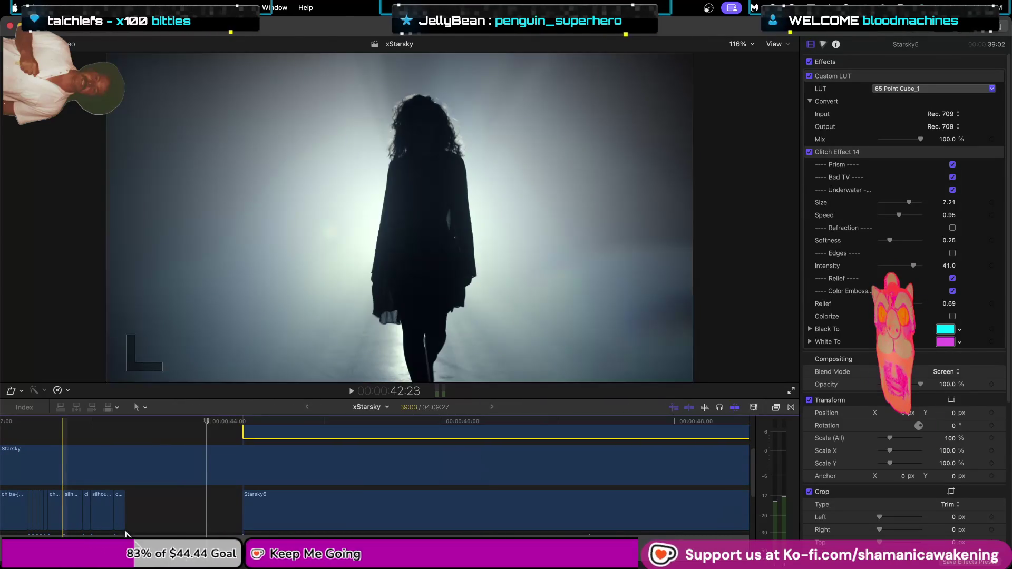
scroll(259, 525, "up", 5)
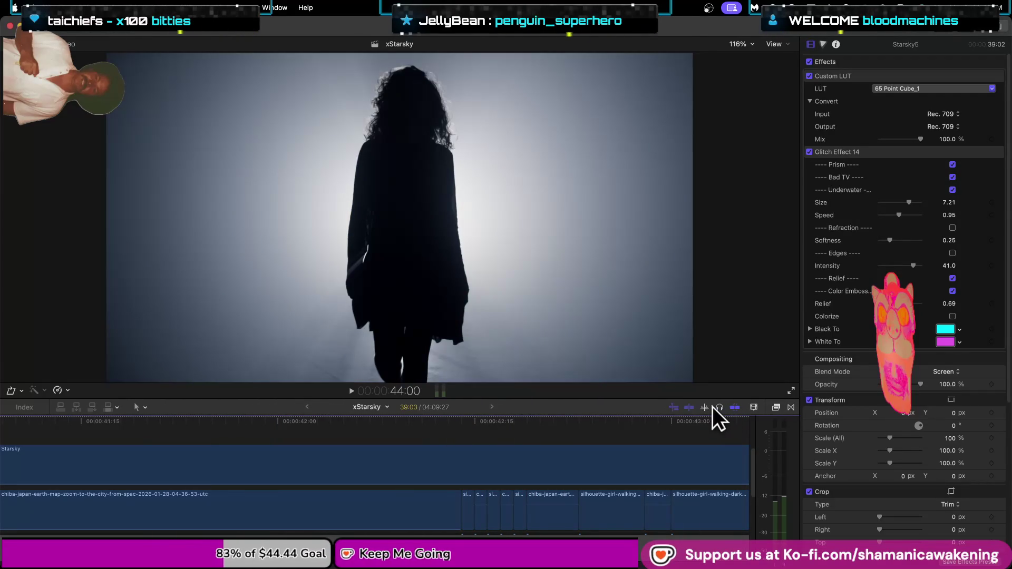
Turn on audio skimming and play through the section around 40:17.
left_click(707, 406)
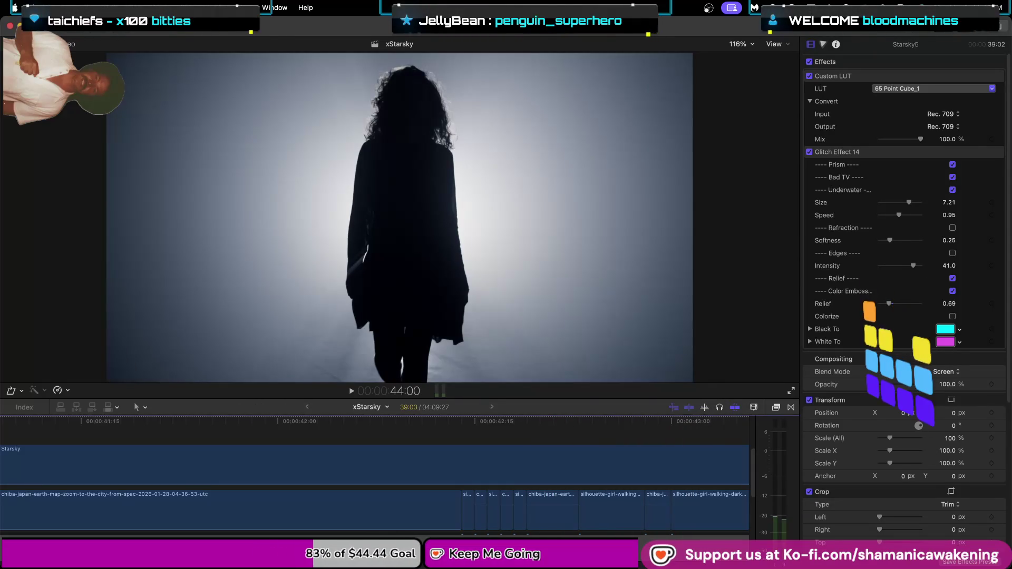
key("j")
key("j")
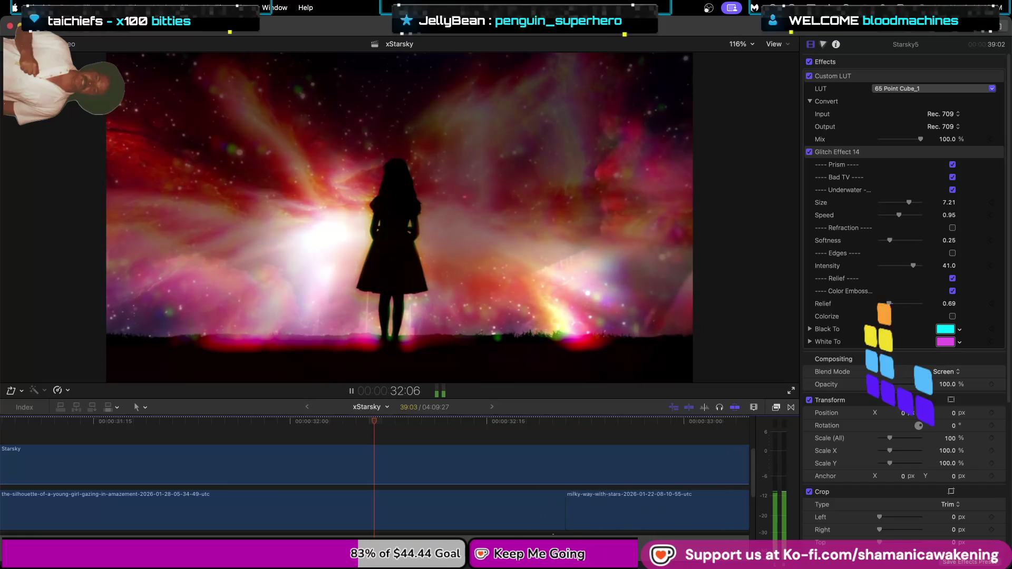
key("l")
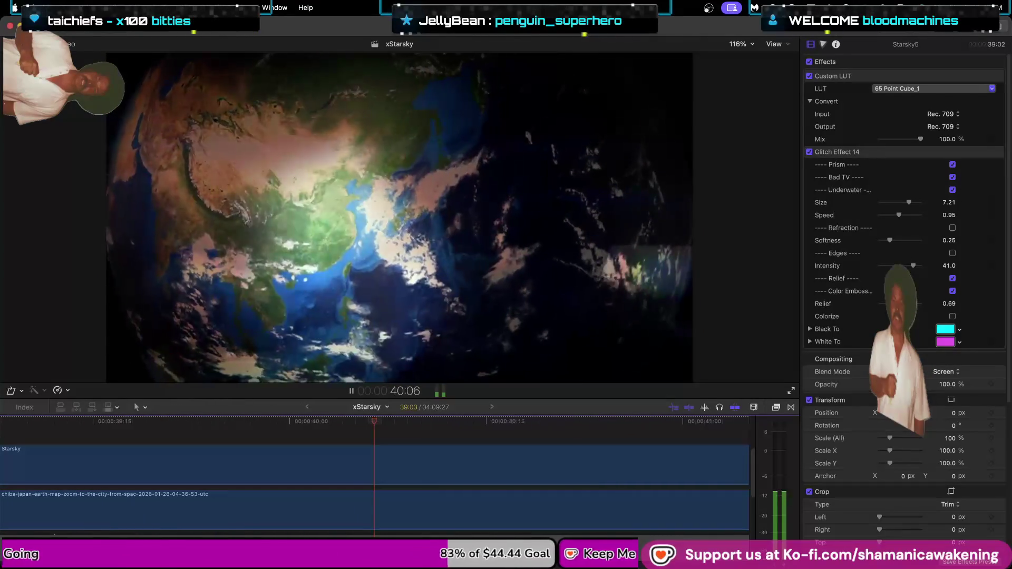
key("space")
scroll(466, 476, "down", 2)
key("space")
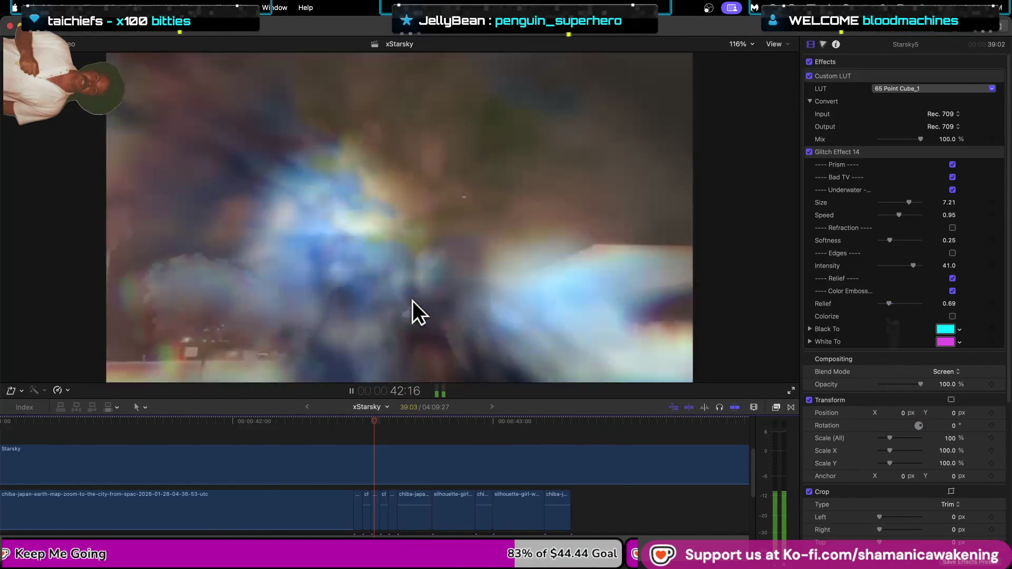
key("space")
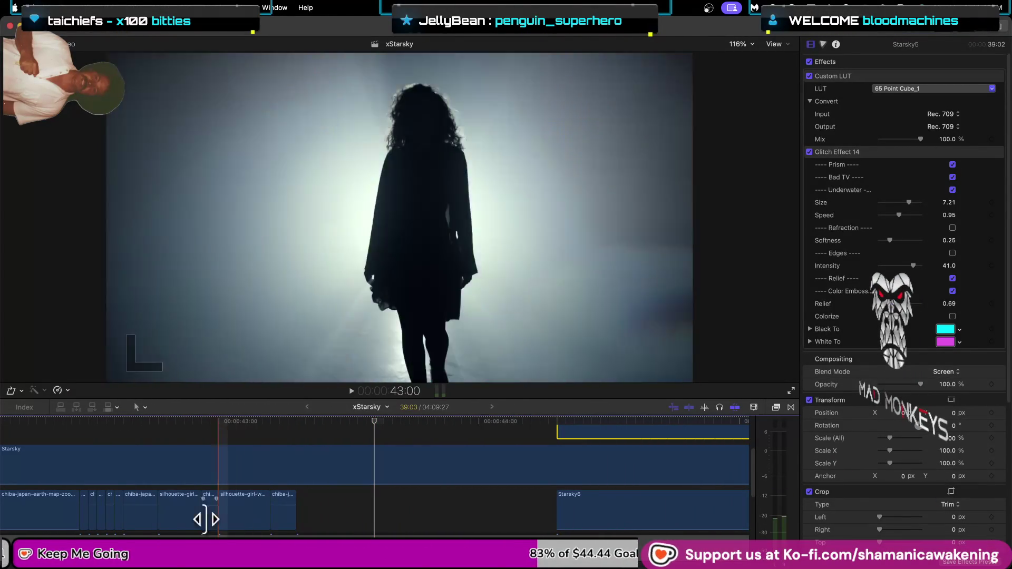
Put the playhead at 42:09 and play from there.
scroll(125, 518, "up", 1)
scroll(126, 519, "up", 2)
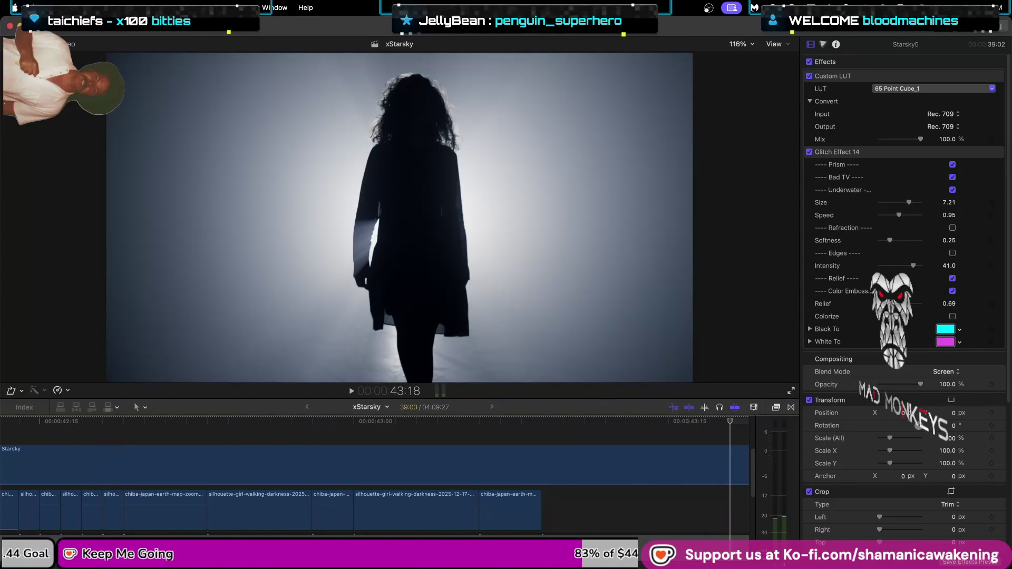
scroll(374, 475, "left", 5)
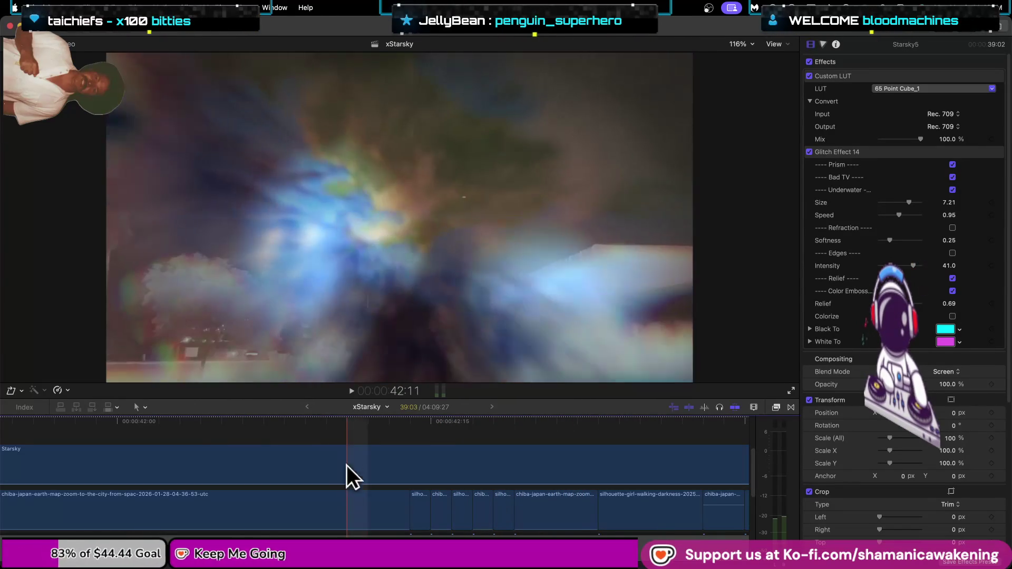
left_click(324, 430)
key("space")
key("space")
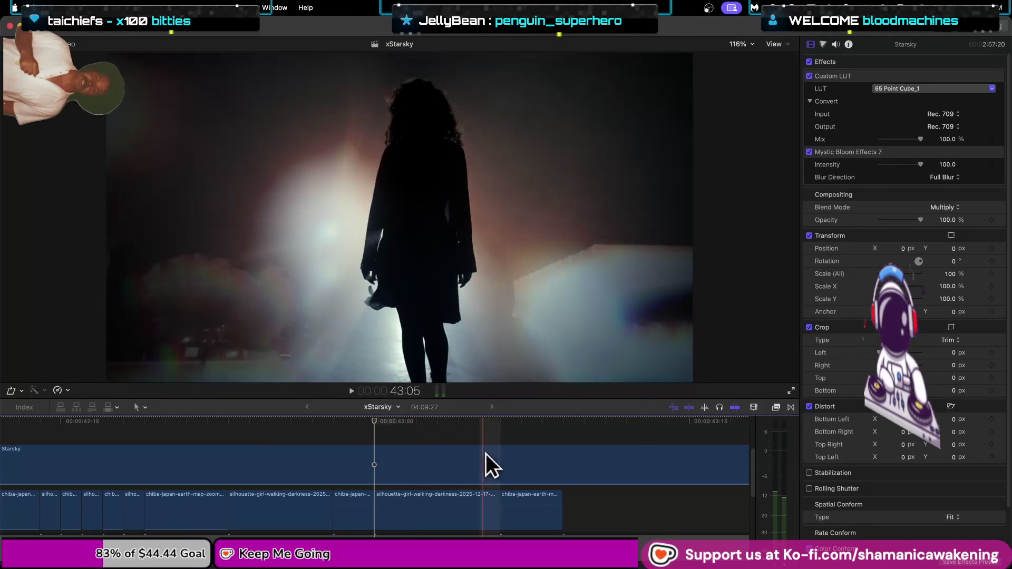
Lengthen the short silhouette clip and blade it where the connected chiba clip begins.
key("space")
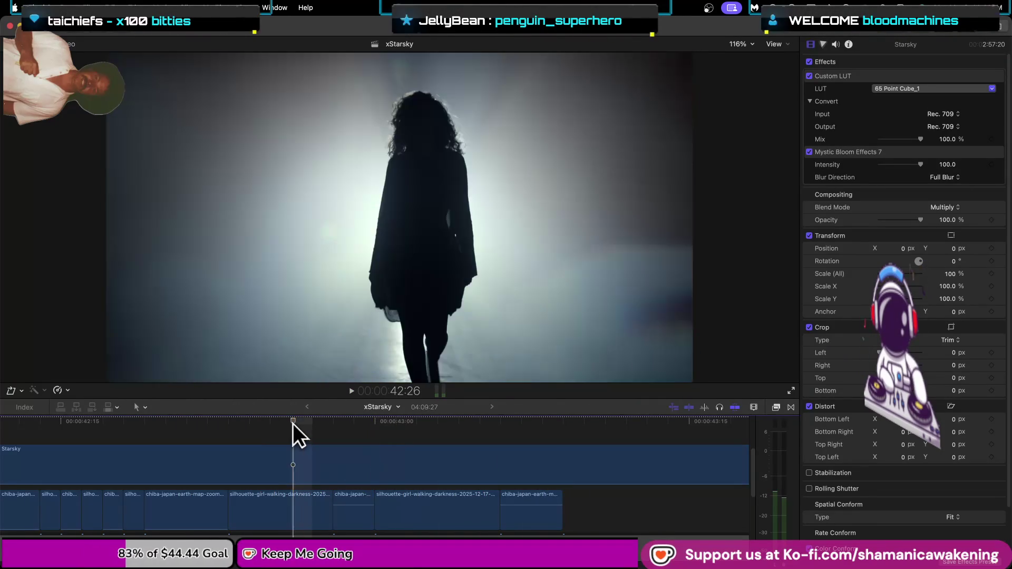
key("space")
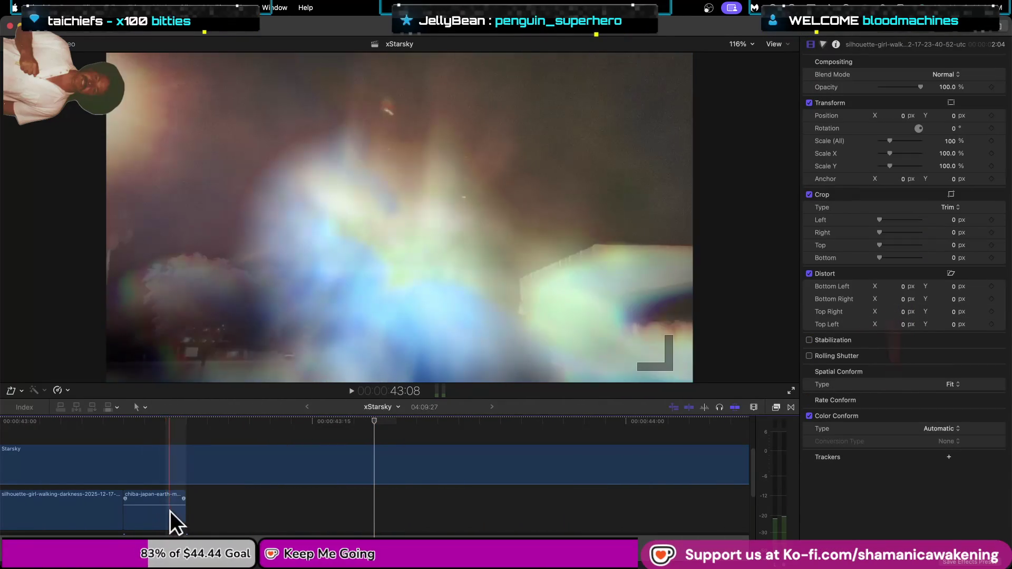
scroll(374, 475, "left", 5)
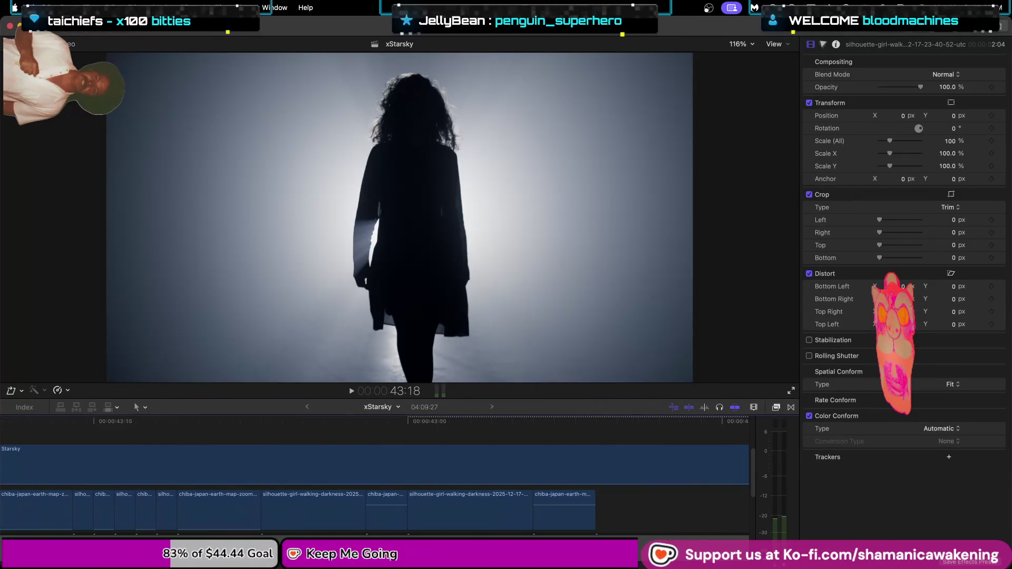
left_click(506, 509)
left_click_drag(532, 512, 593, 514)
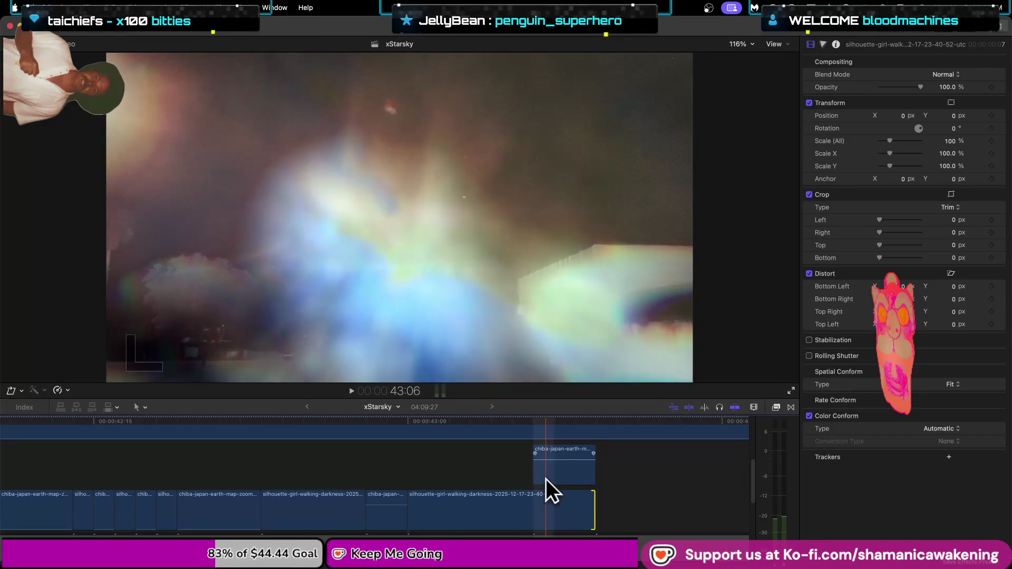
key("b")
left_click(547, 499)
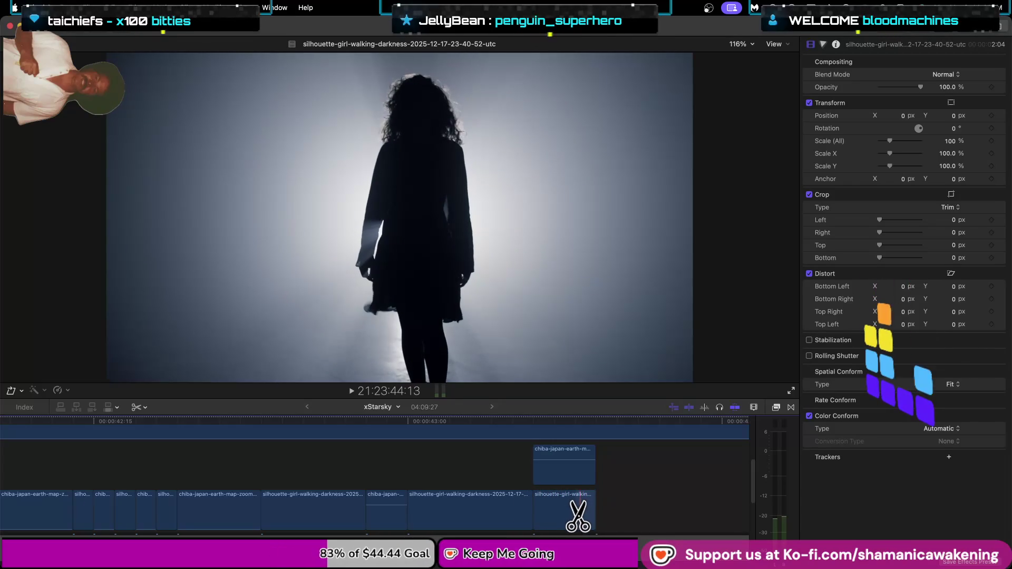
Blade the last silhouette and chiba clips into three, delete the middle chiba piece, trim the edge.
left_click(555, 519)
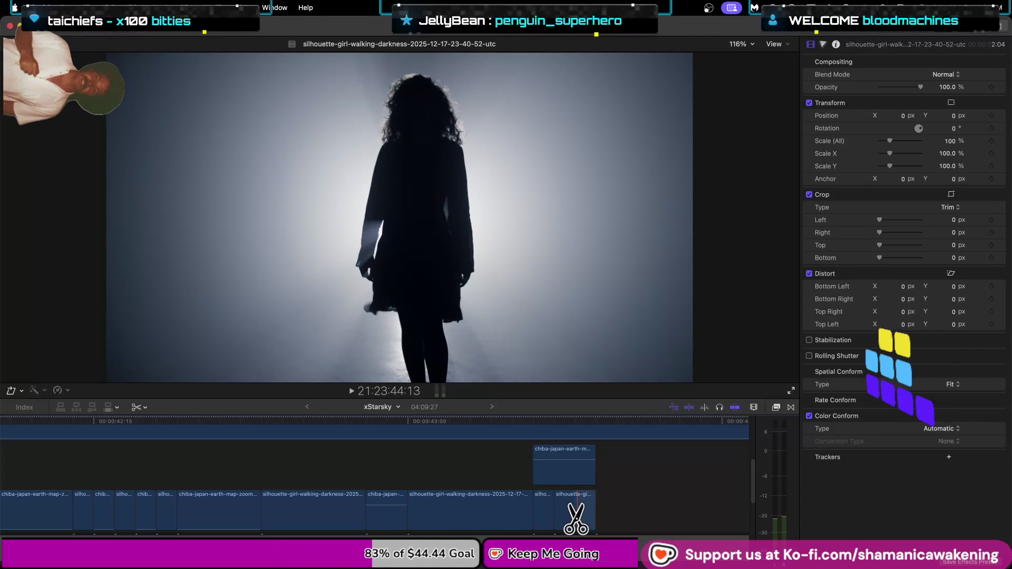
left_click(577, 519)
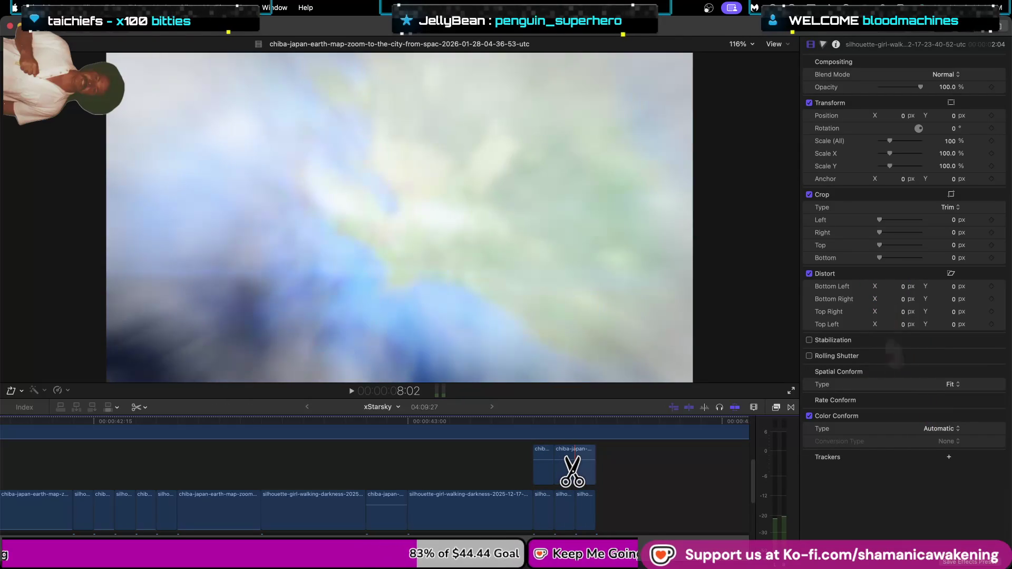
left_click(574, 464)
key("a")
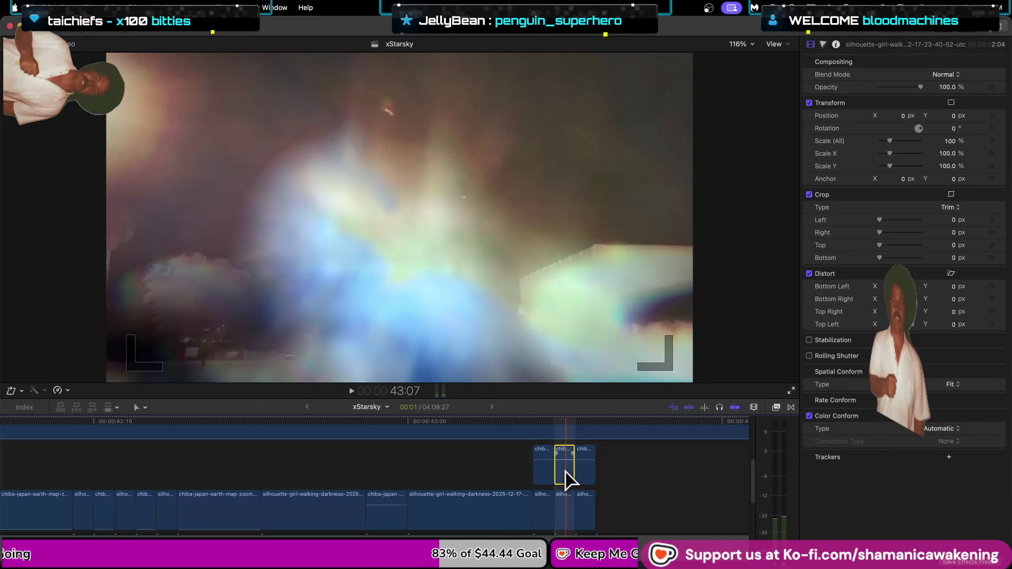
key("Delete")
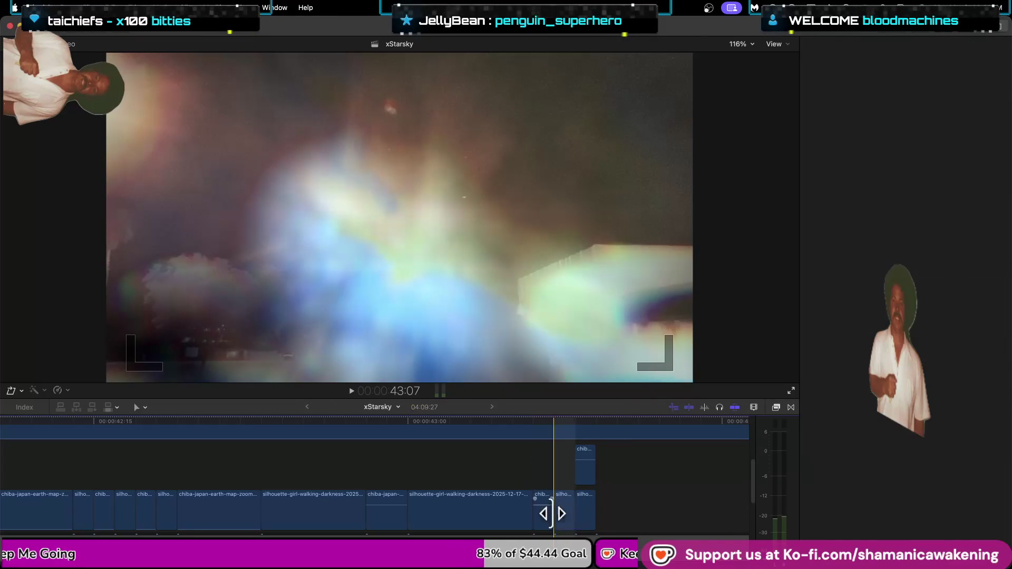
left_click_drag(551, 514, 596, 514)
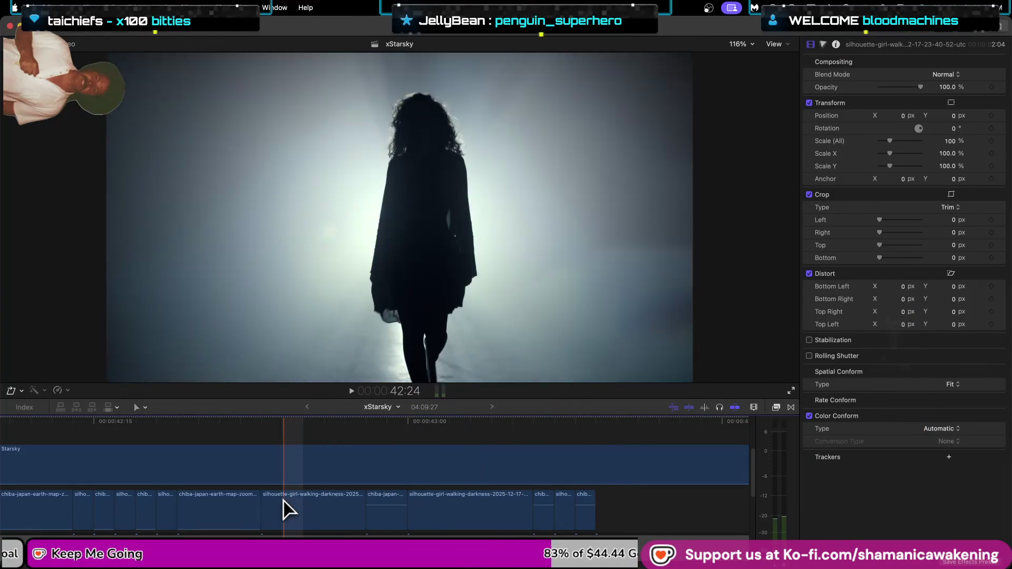
Play from about 42:24 and select the short silhouette clip after the chiba clip.
key("space")
key("space")
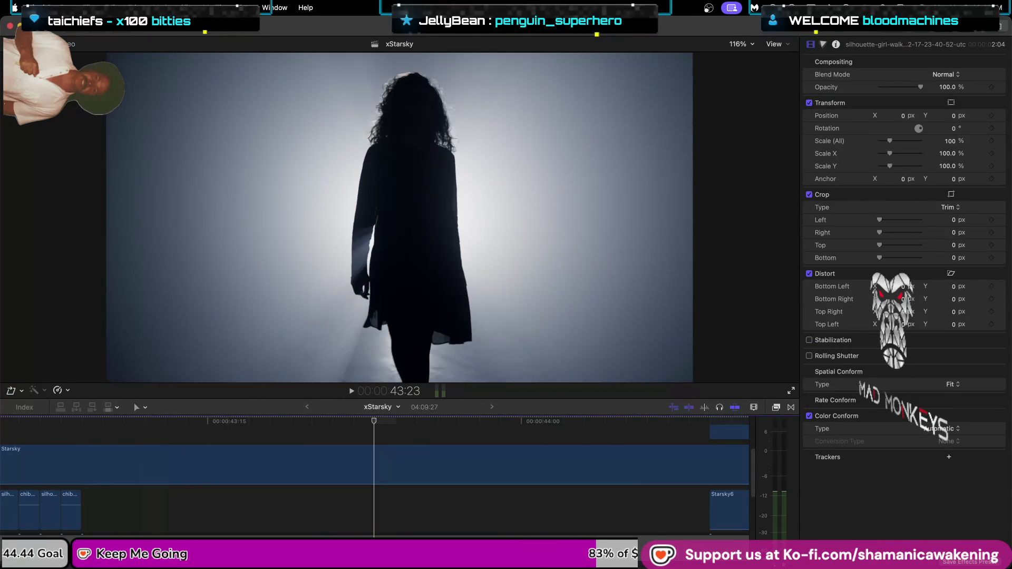
scroll(374, 475, "left", 10)
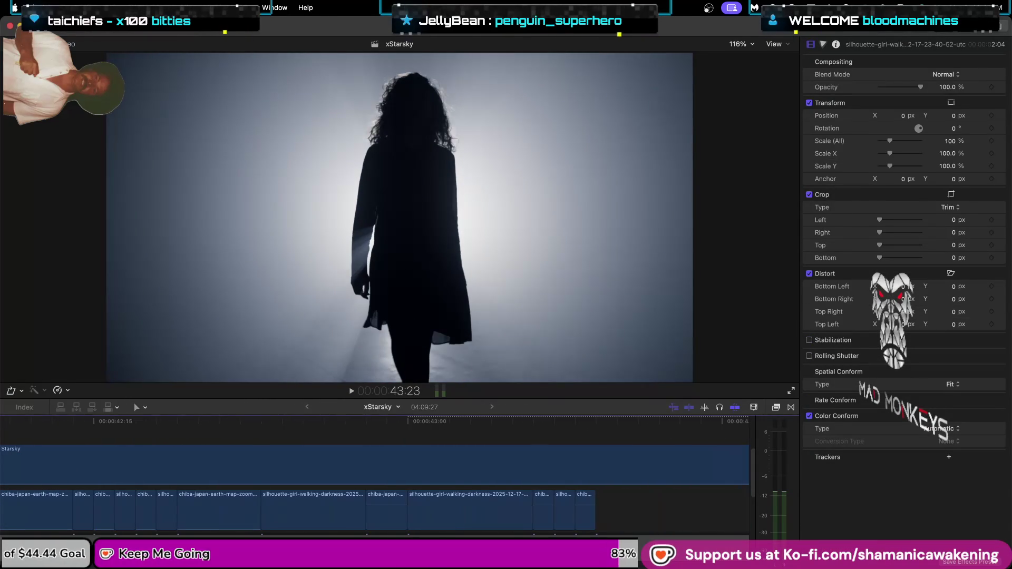
left_click(83, 522)
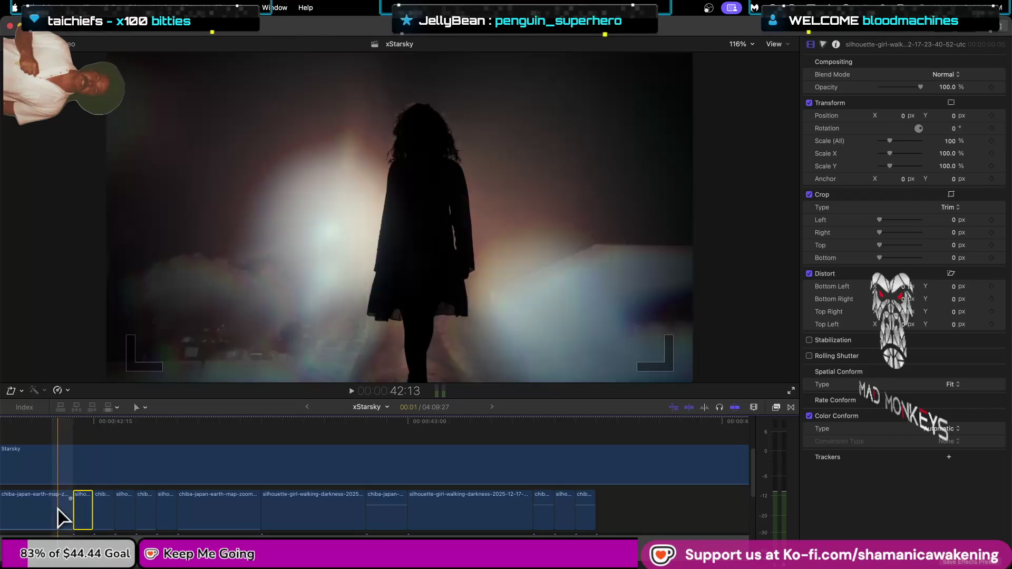
scroll(375, 474, "left", 10)
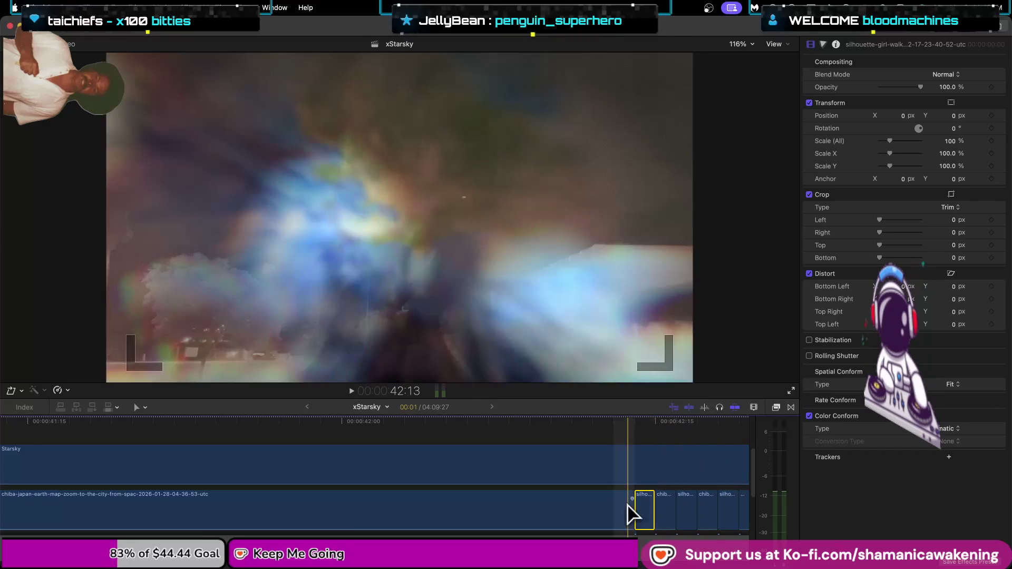
left_click(597, 514)
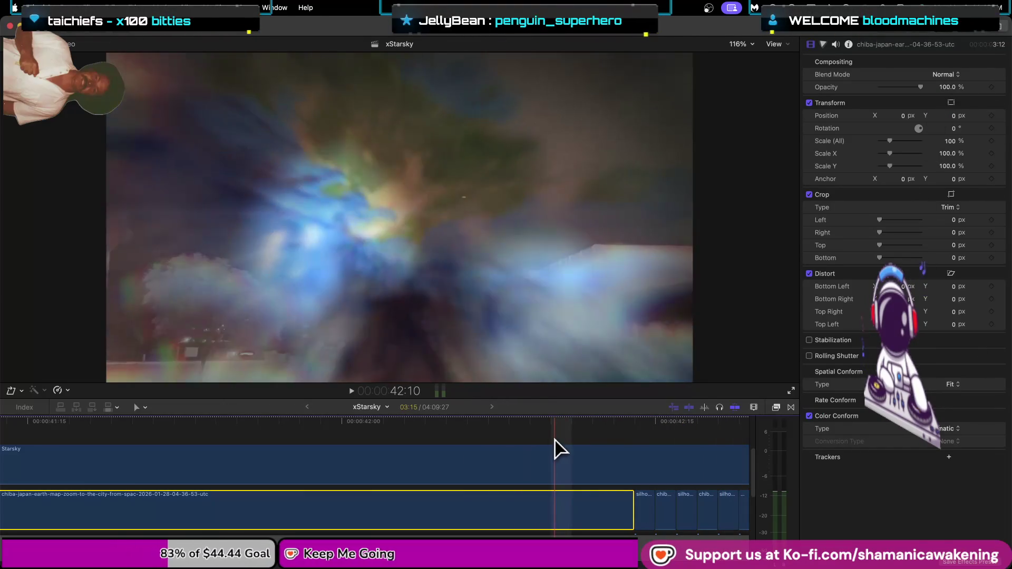
left_click(555, 506)
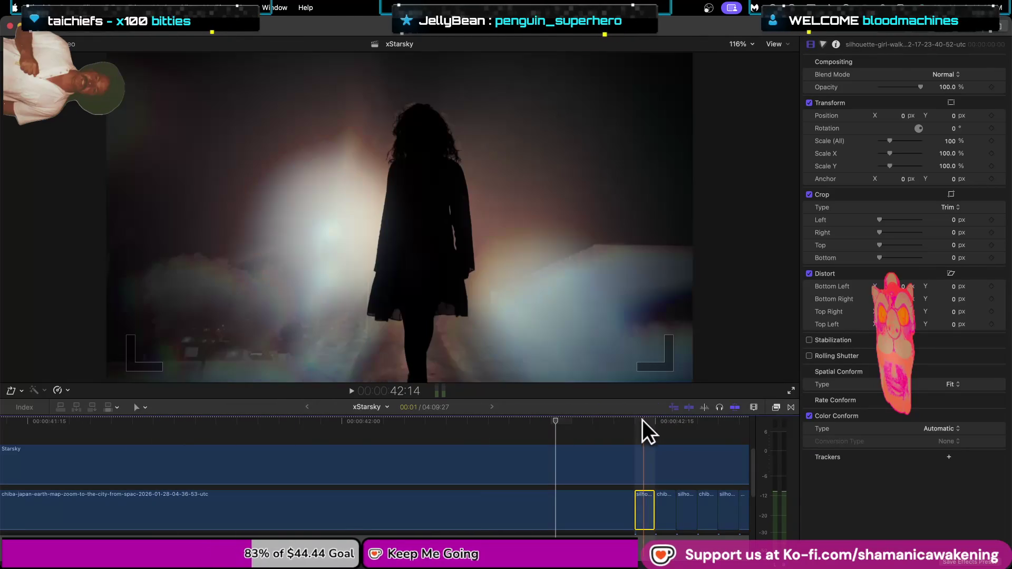
left_click(643, 420)
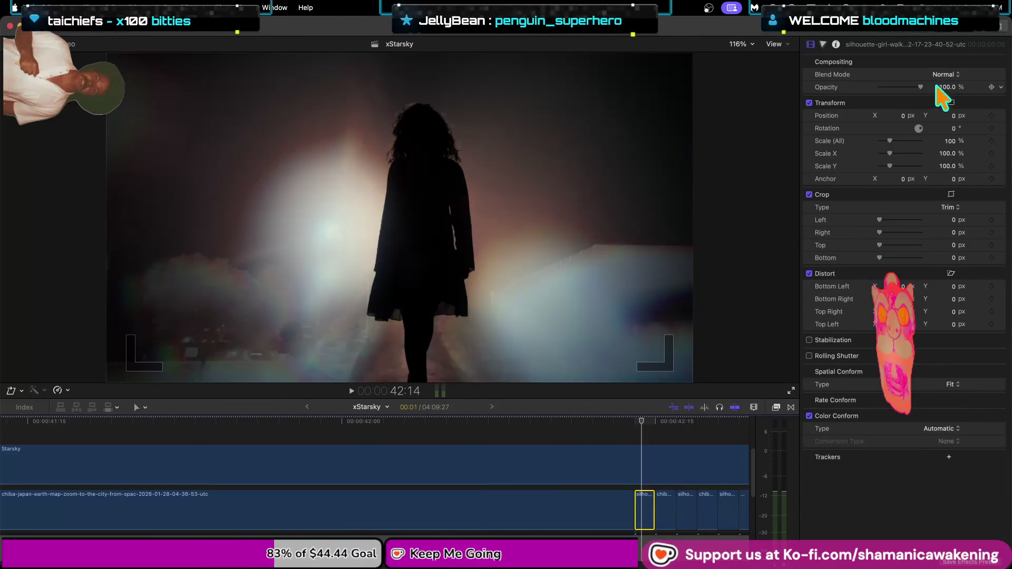
Try Stencil Alpha, Stencil Luma, Silhouette Luma, Behind and Color Burn blend modes.
left_click(945, 75)
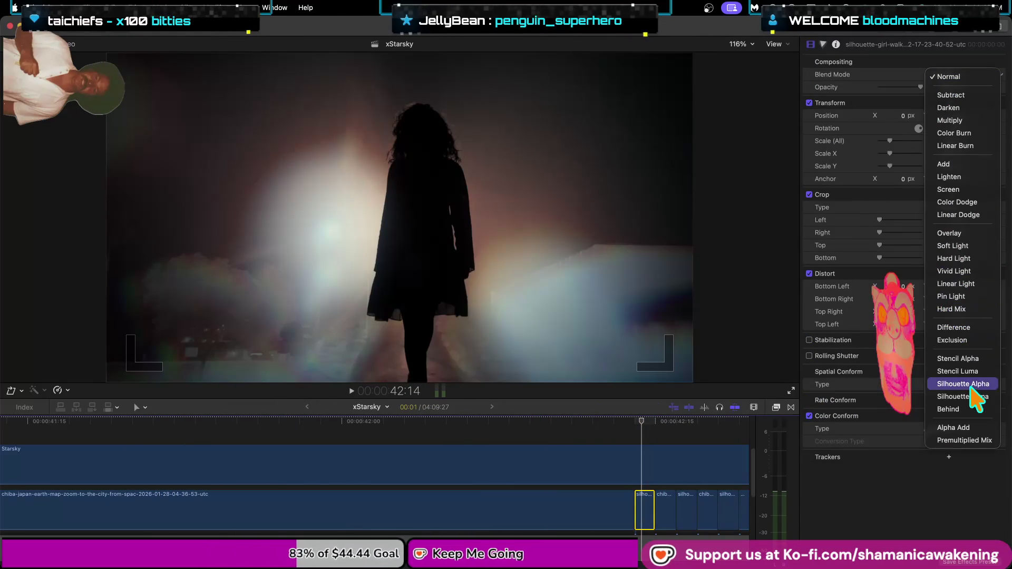
left_click(965, 358)
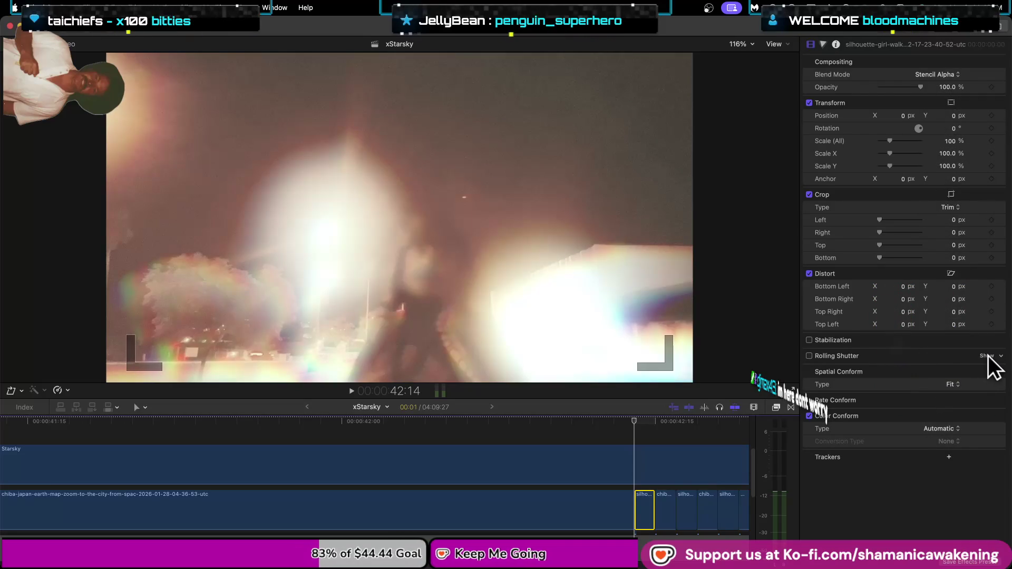
left_click(959, 74)
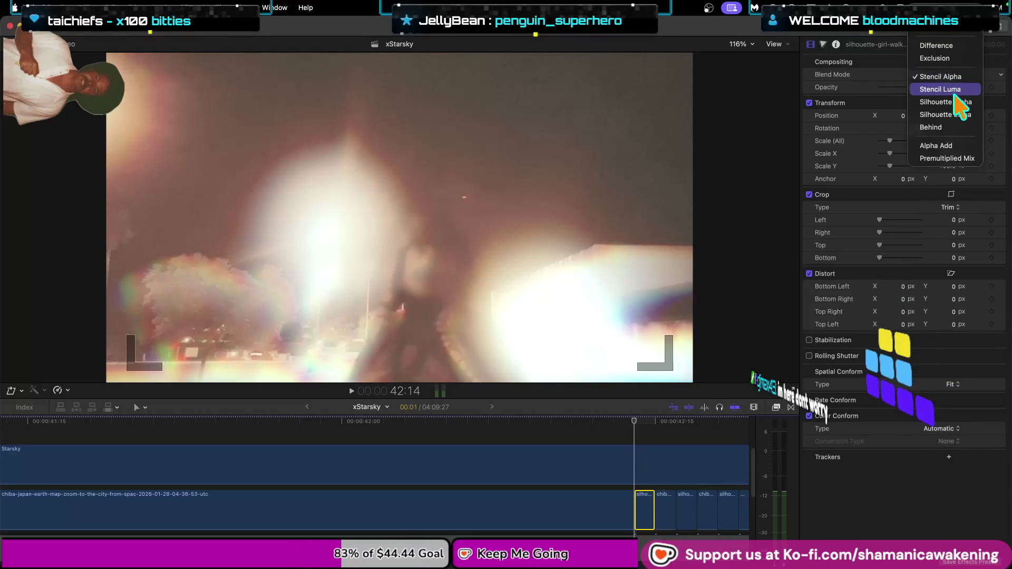
left_click(956, 101)
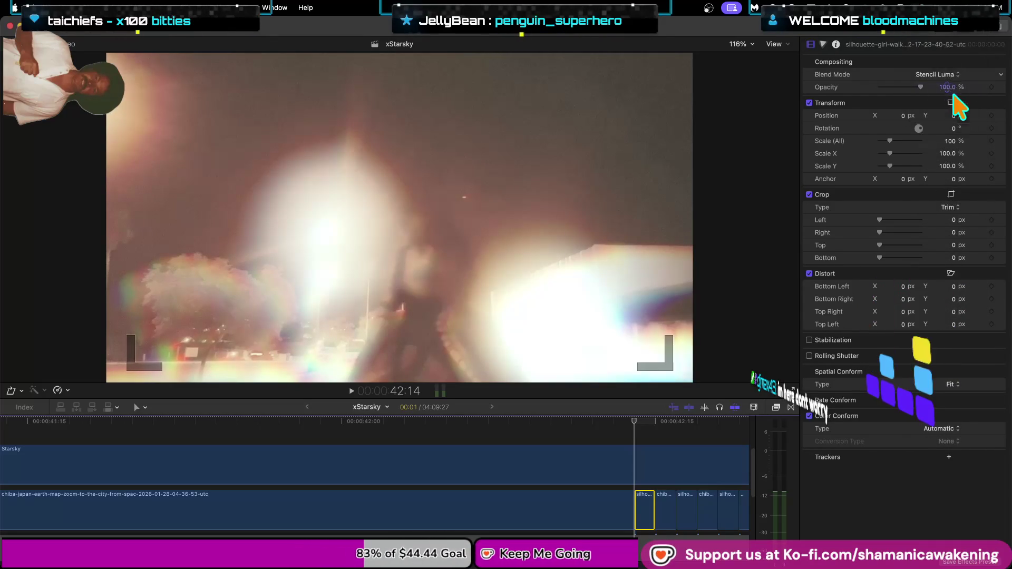
left_click(951, 69)
left_click(952, 71)
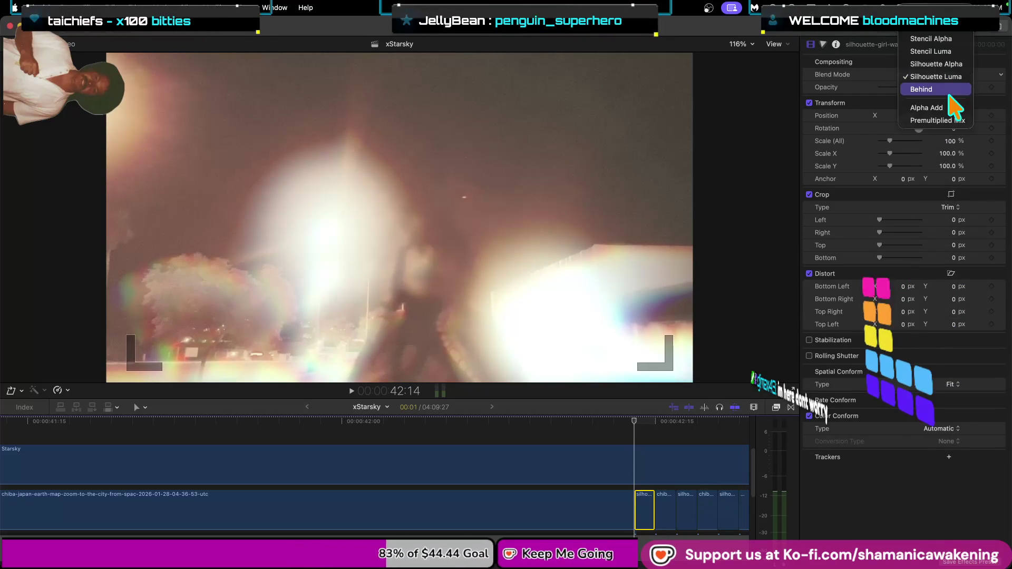
left_click(950, 91)
left_click(952, 74)
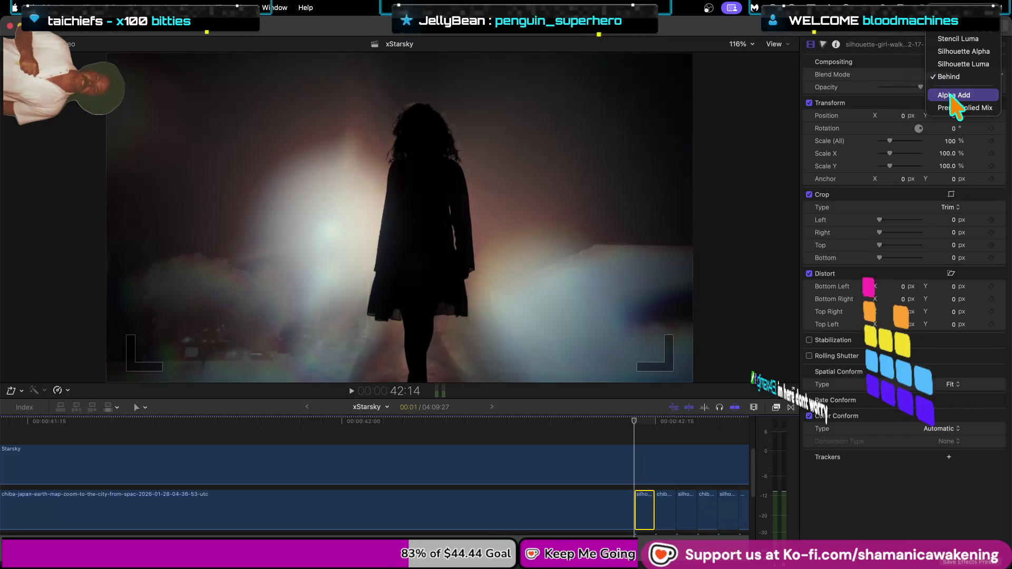
scroll(983, 105, "down", 3)
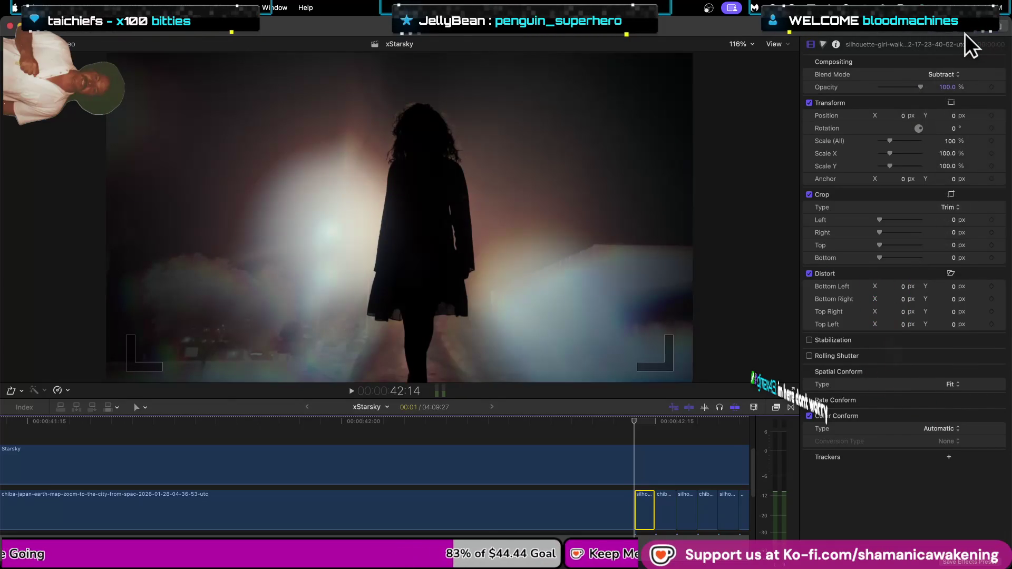
left_click(946, 75)
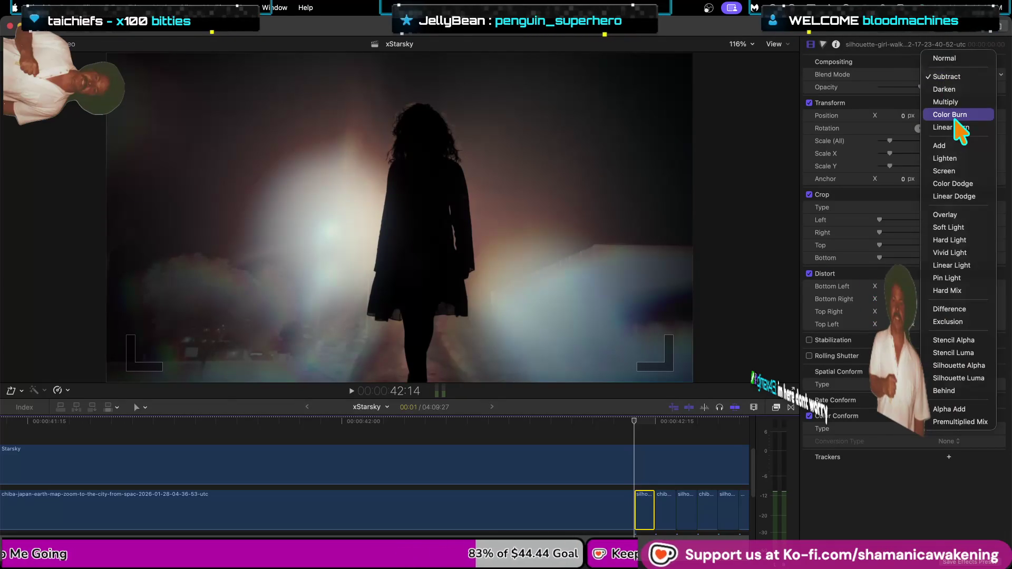
left_click(956, 116)
left_click(947, 71)
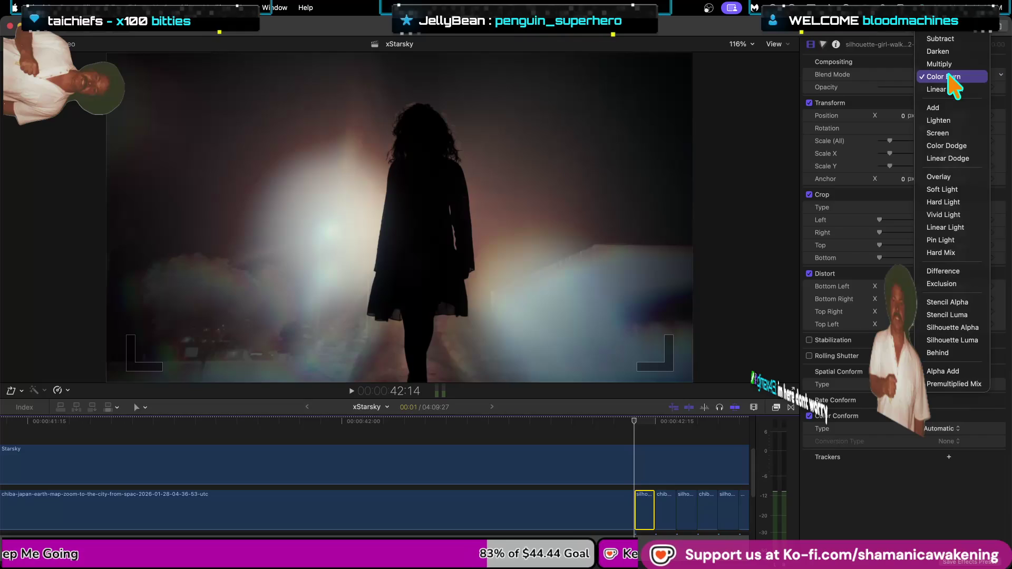
Give the silhouette clip Hard Light blending, then switch it to Difference.
left_click(642, 421)
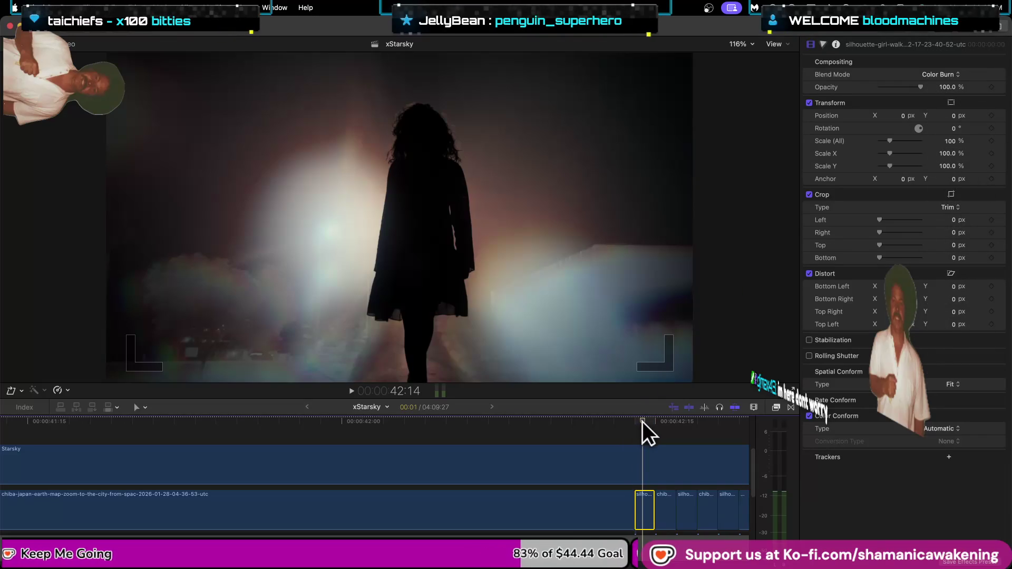
left_click(954, 74)
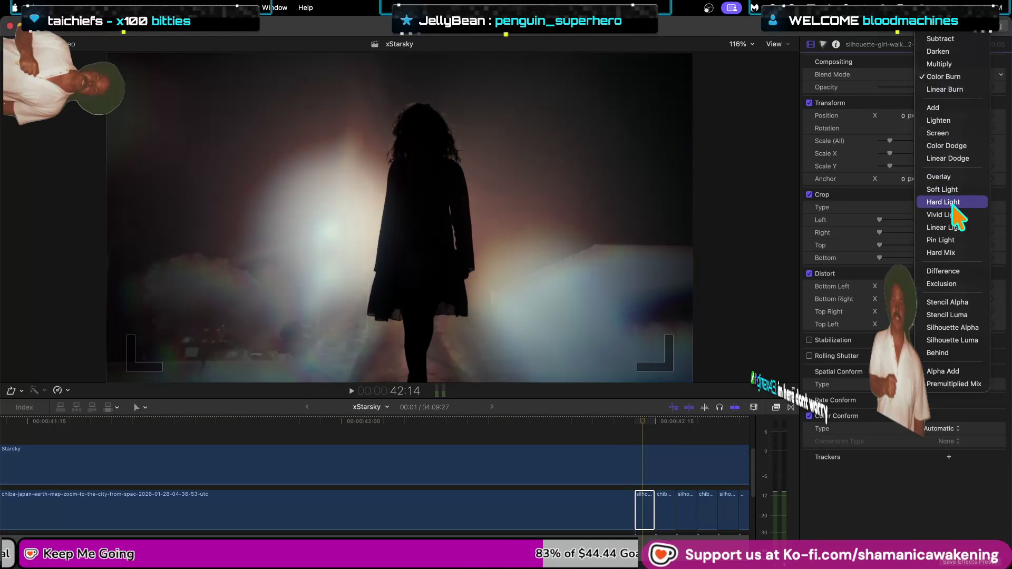
left_click(962, 77)
left_click(944, 74)
left_click(960, 146)
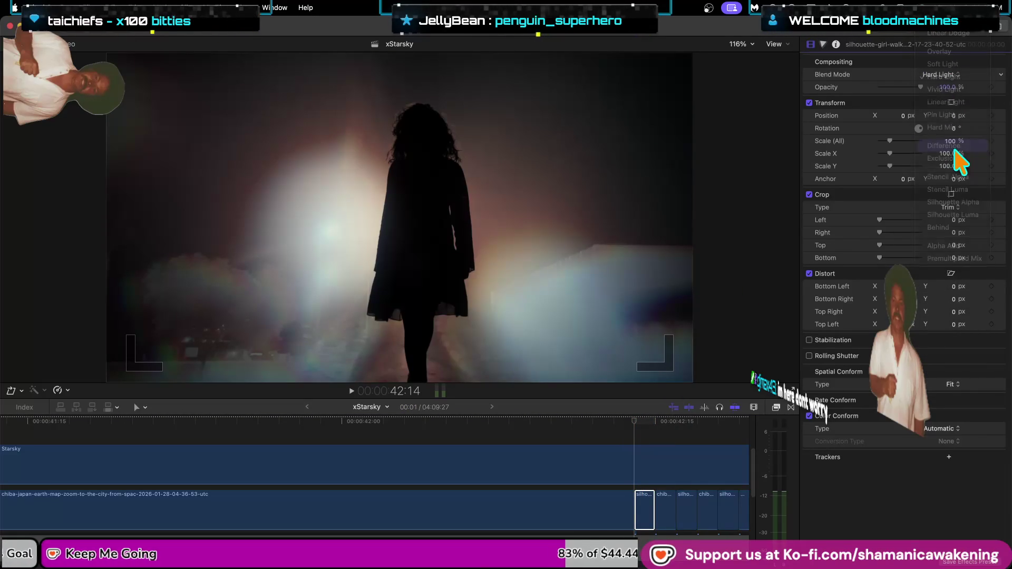
scroll(650, 462, "up", 3)
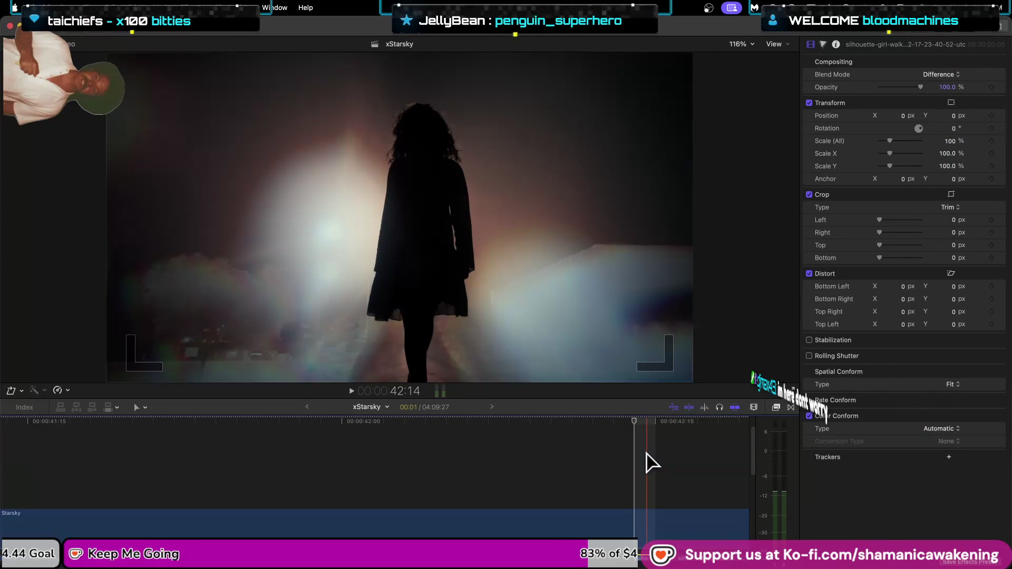
Move the Starsky clip onto a layer beneath the chiba earth-zoom clips.
scroll(643, 454, "down", 2)
left_click(645, 462)
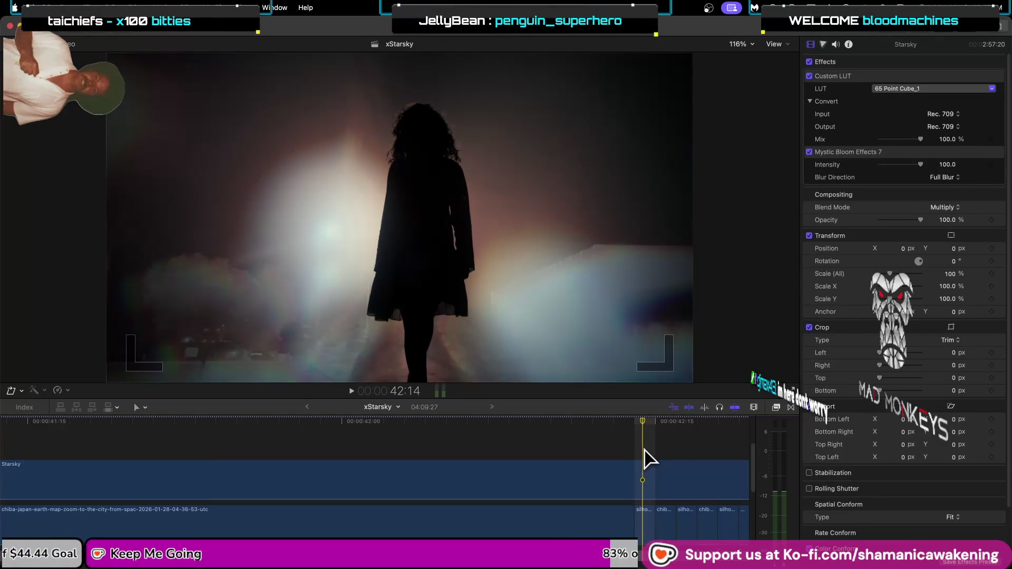
left_click(643, 477)
scroll(649, 470, "down", 5)
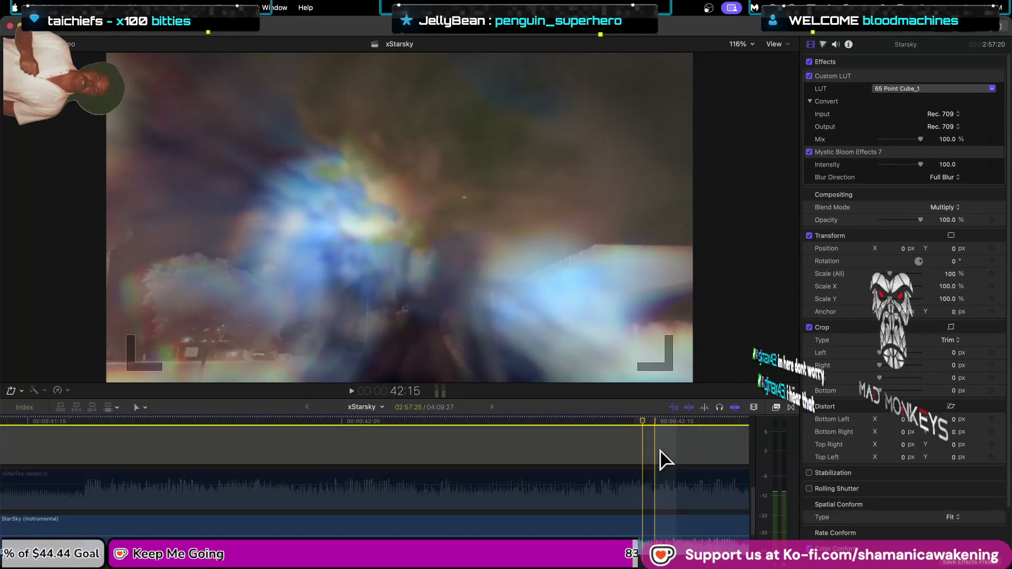
scroll(665, 460, "up", 3)
left_click_drag(673, 441, 667, 482)
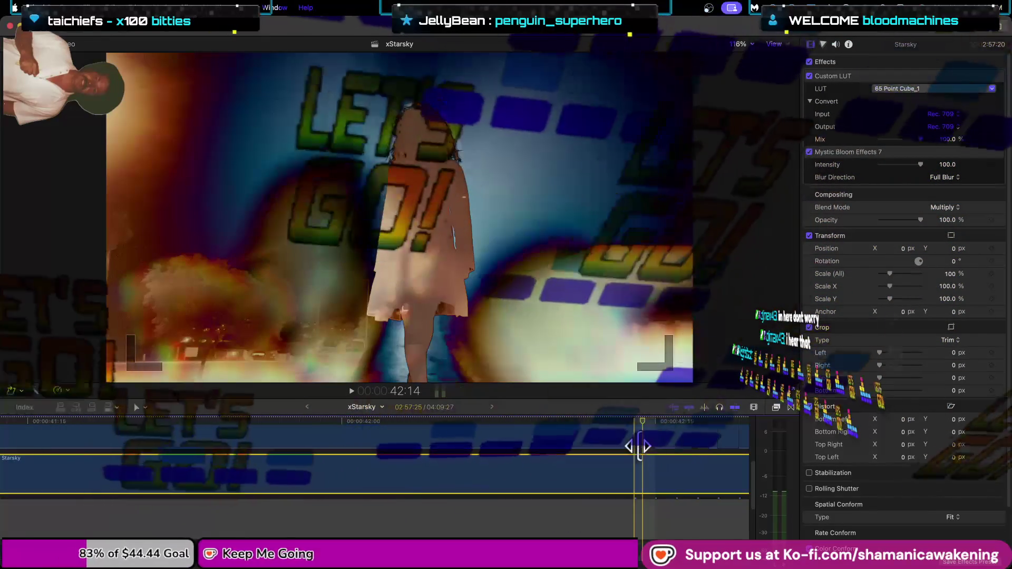
scroll(648, 459, "up", 3)
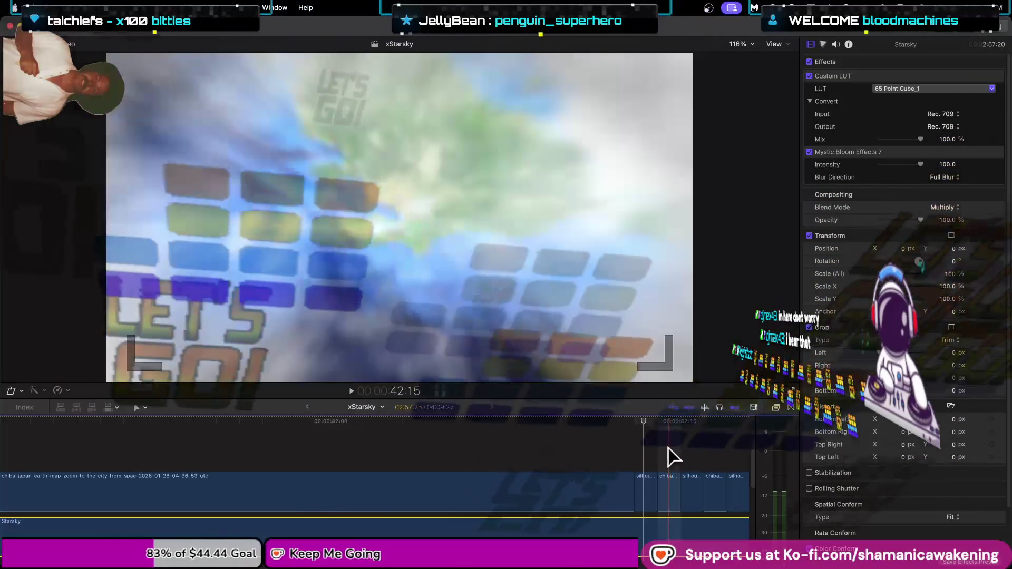
Set the chiba clip's blend mode to Subtract, then change it to Add.
left_click(668, 488)
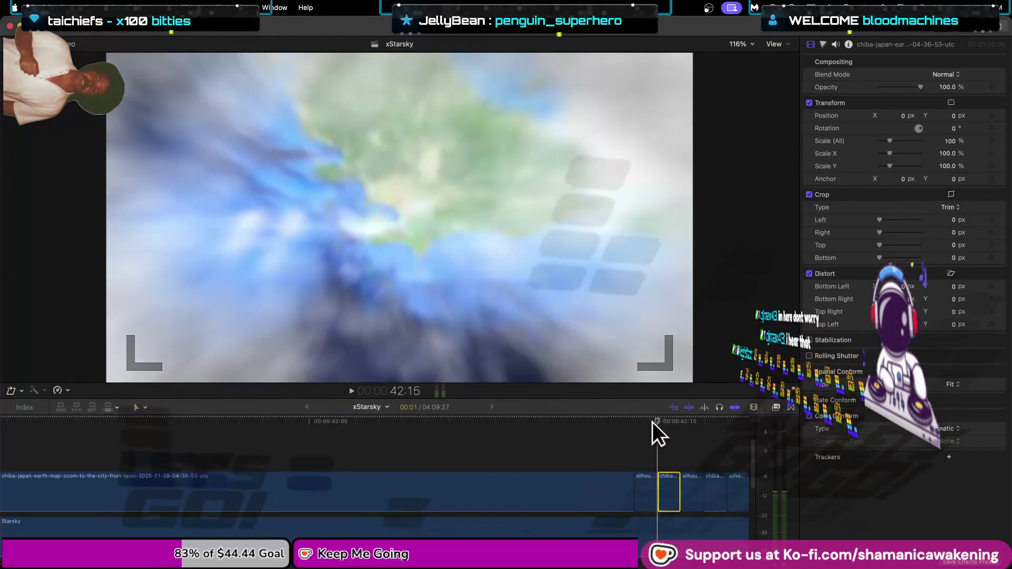
left_click(669, 422)
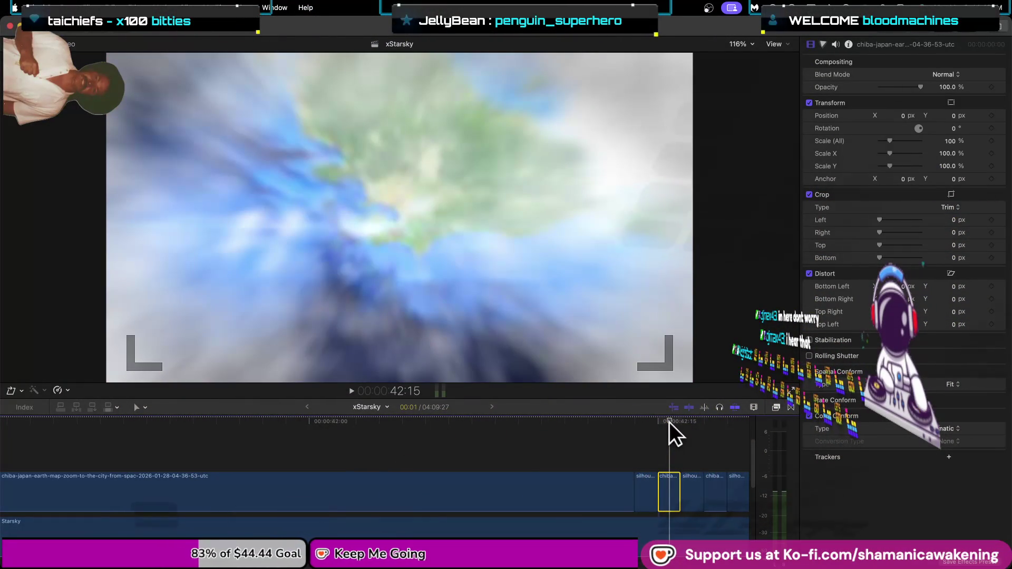
left_click(944, 75)
left_click(960, 96)
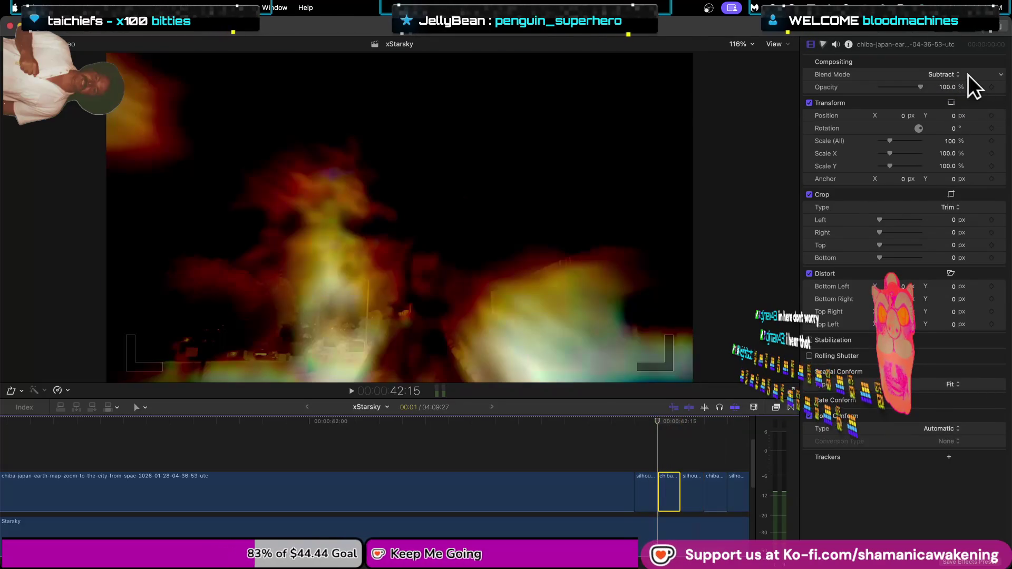
left_click(958, 75)
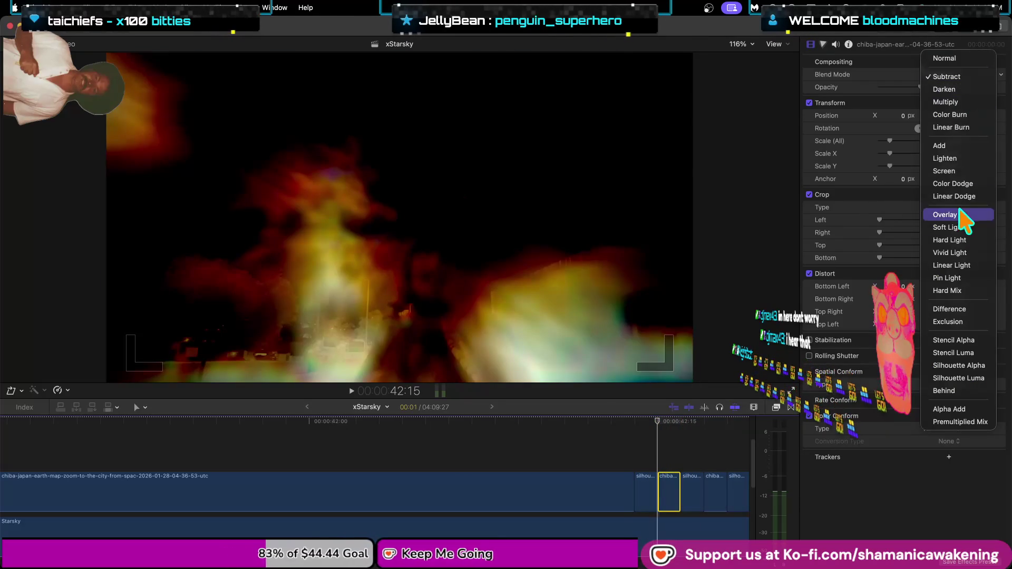
left_click(955, 146)
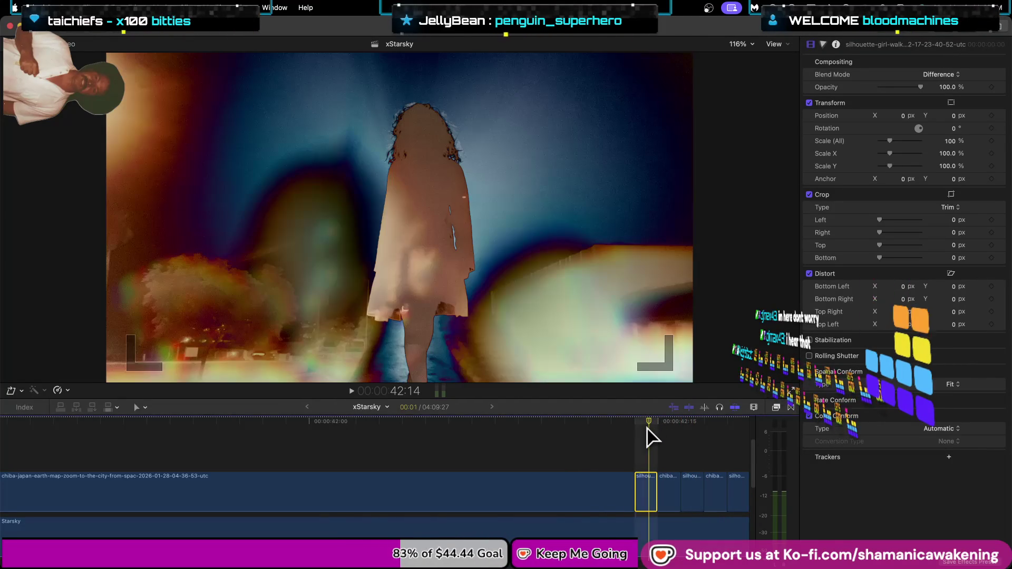
Zoom the timeline out and confirm the silhouette clip keeps Difference blending.
key("super+minus")
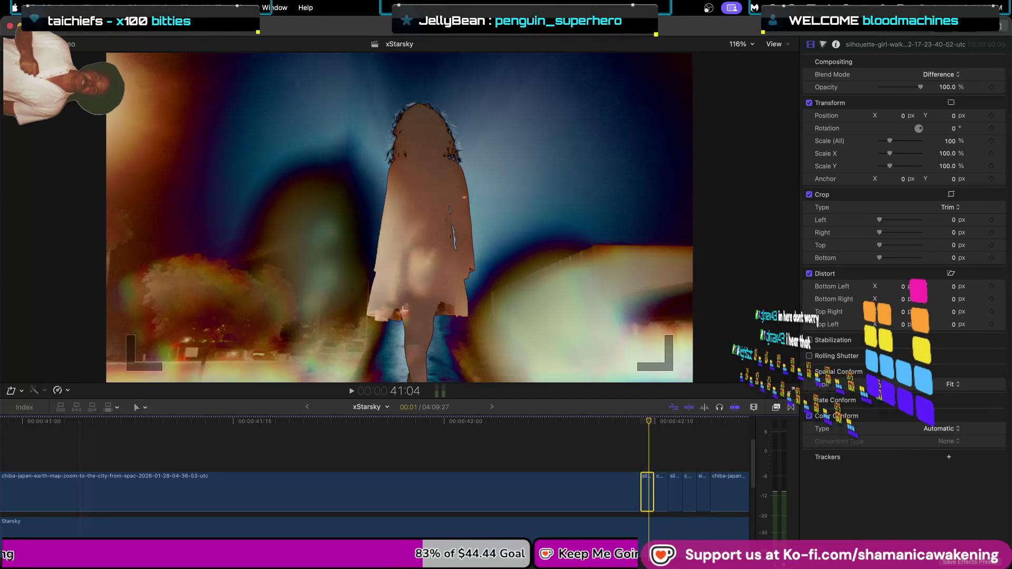
scroll(374, 475, "right", 5)
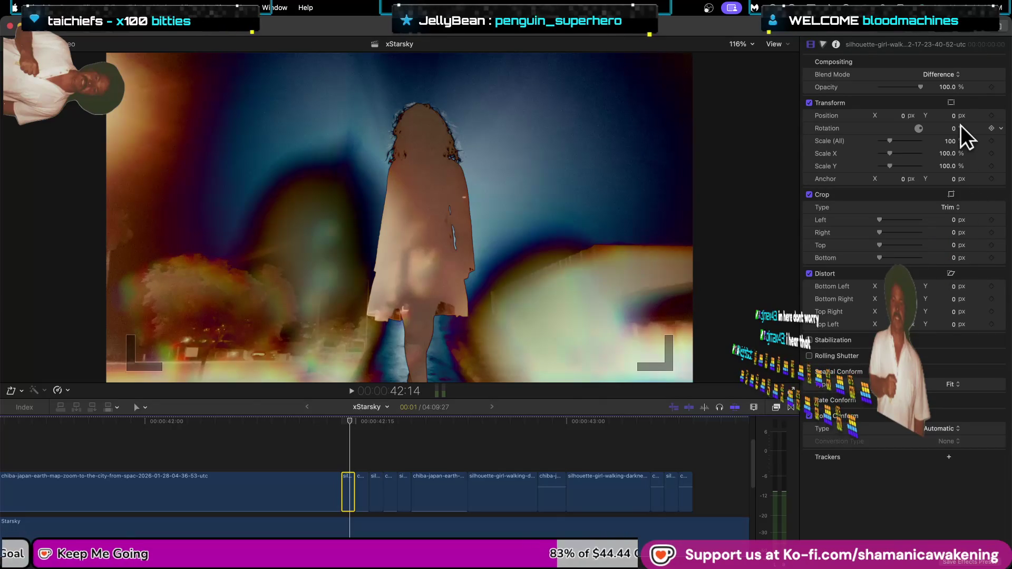
left_click(953, 74)
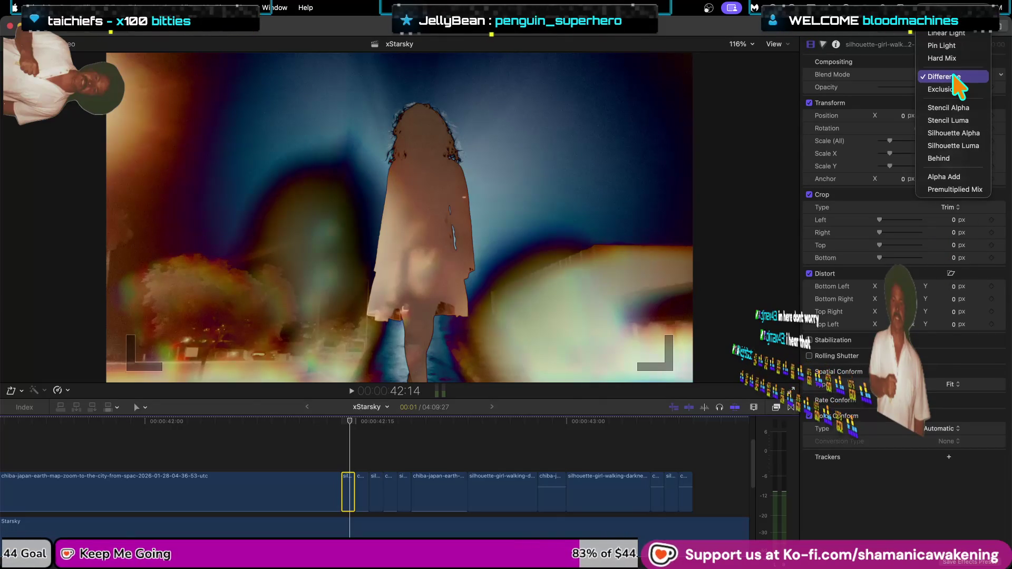
left_click(343, 418)
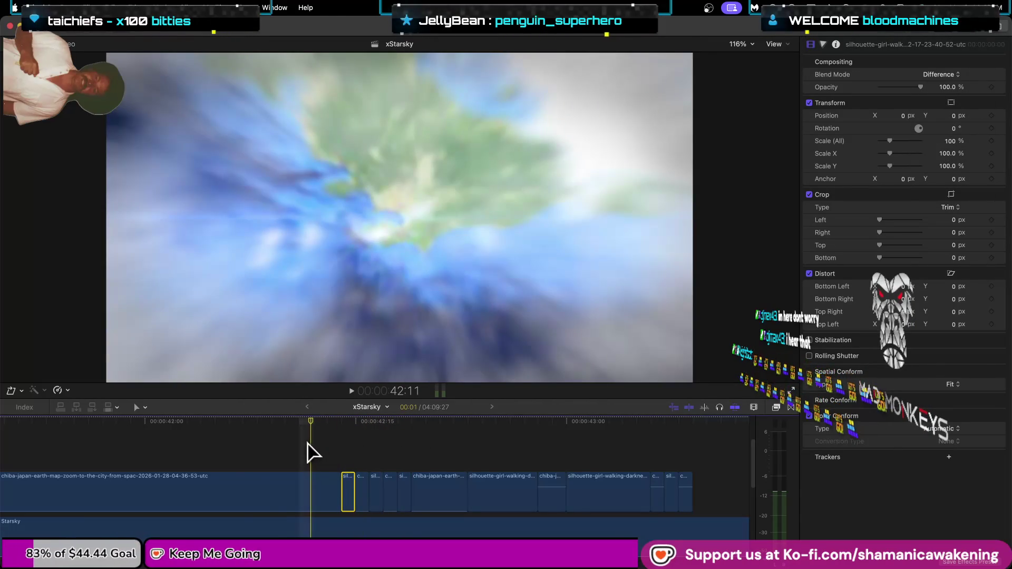
Try Normal and Subtract on the Starsky clip, undo back to Multiply, then go to 21:25.
left_click(299, 527)
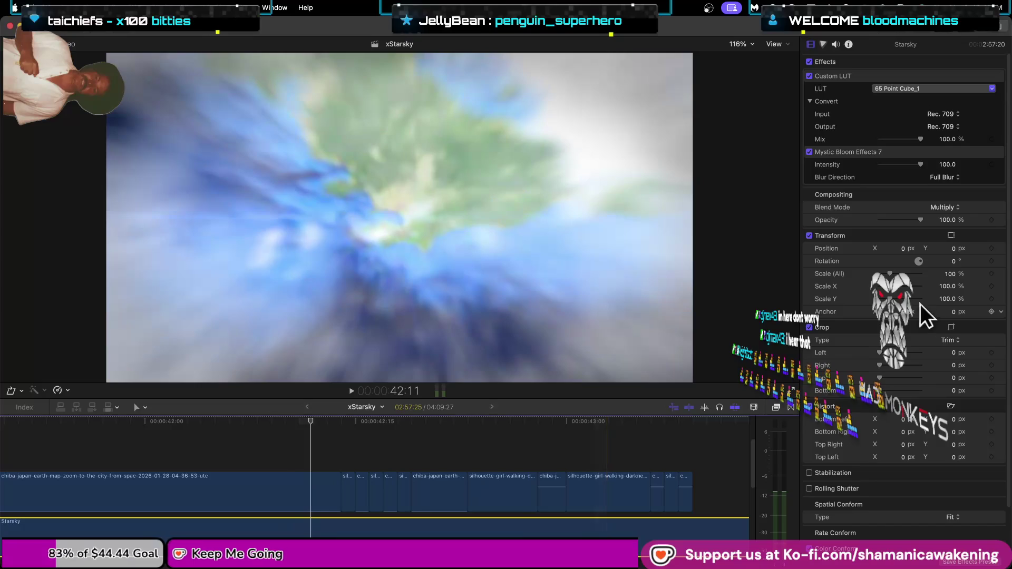
left_click(949, 208)
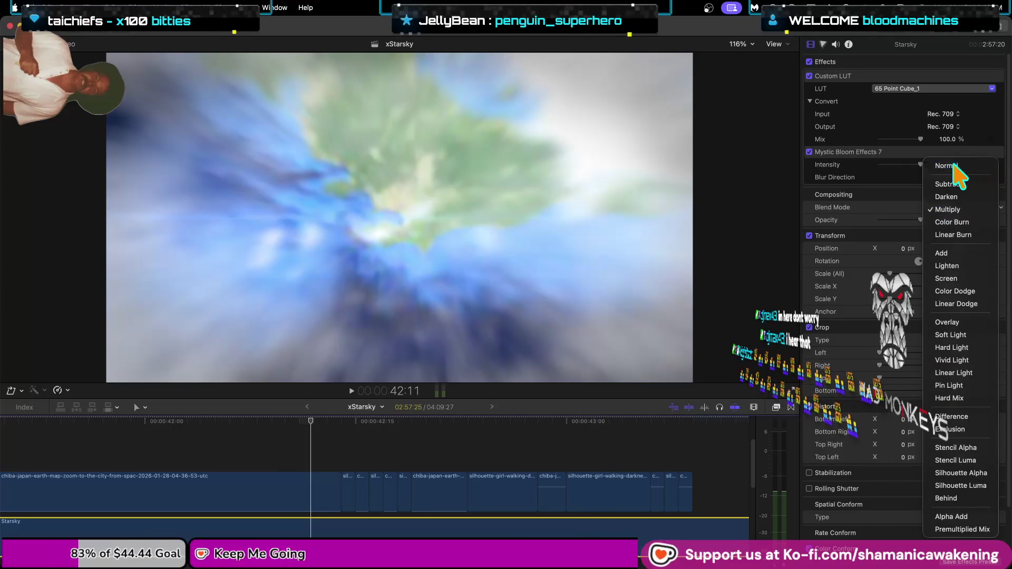
left_click(947, 165)
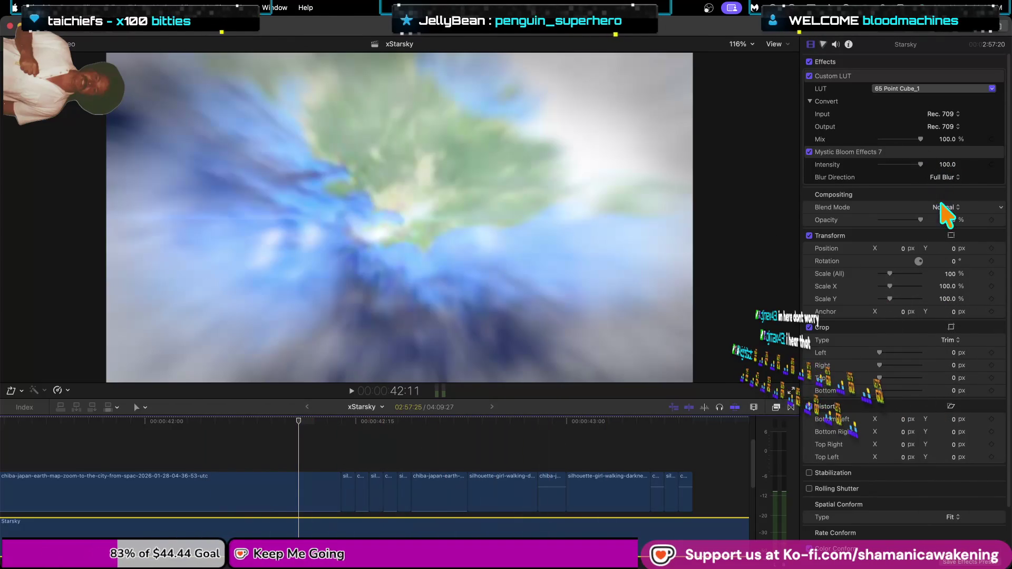
left_click(941, 208)
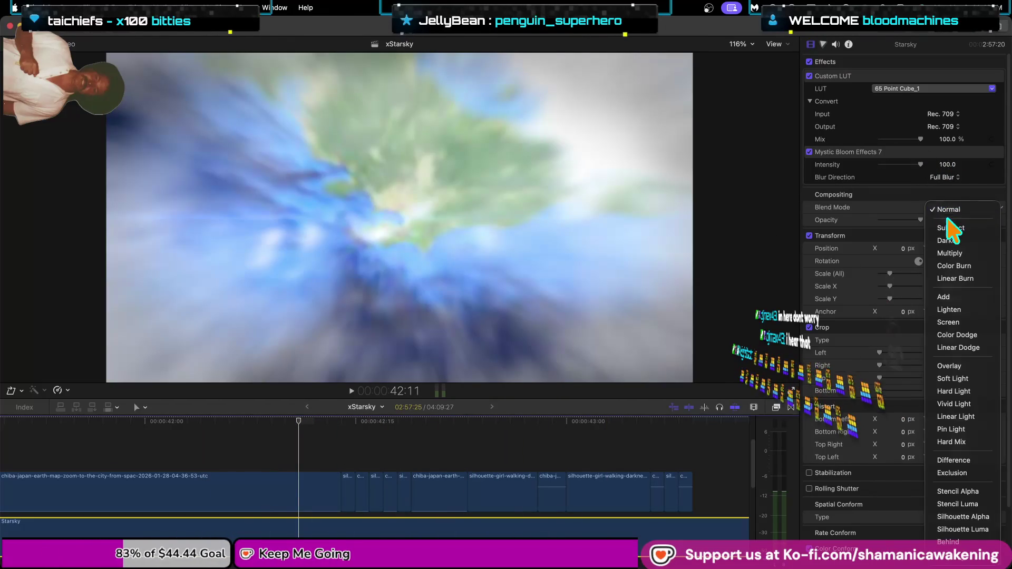
left_click(943, 221)
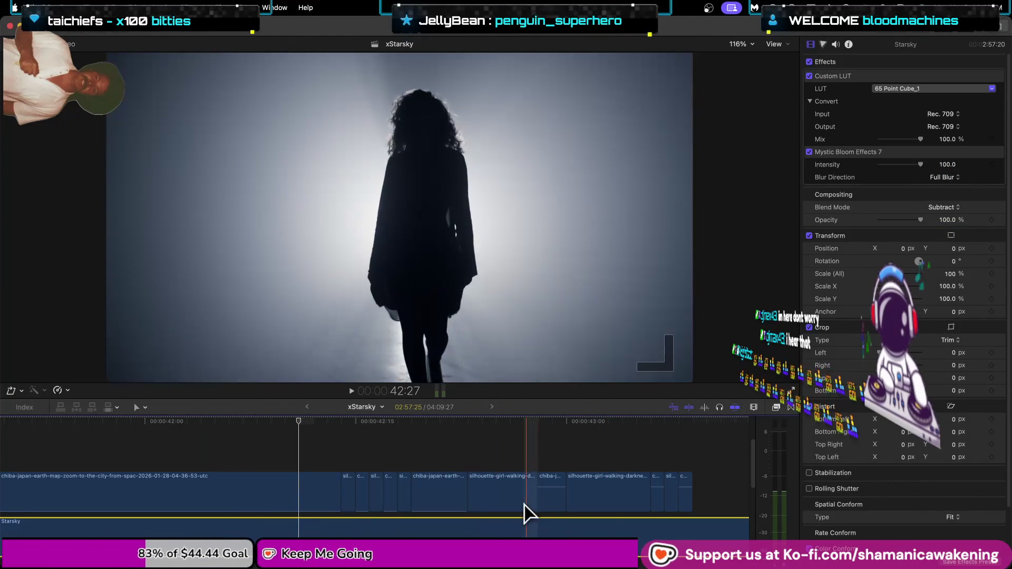
key("super+z")
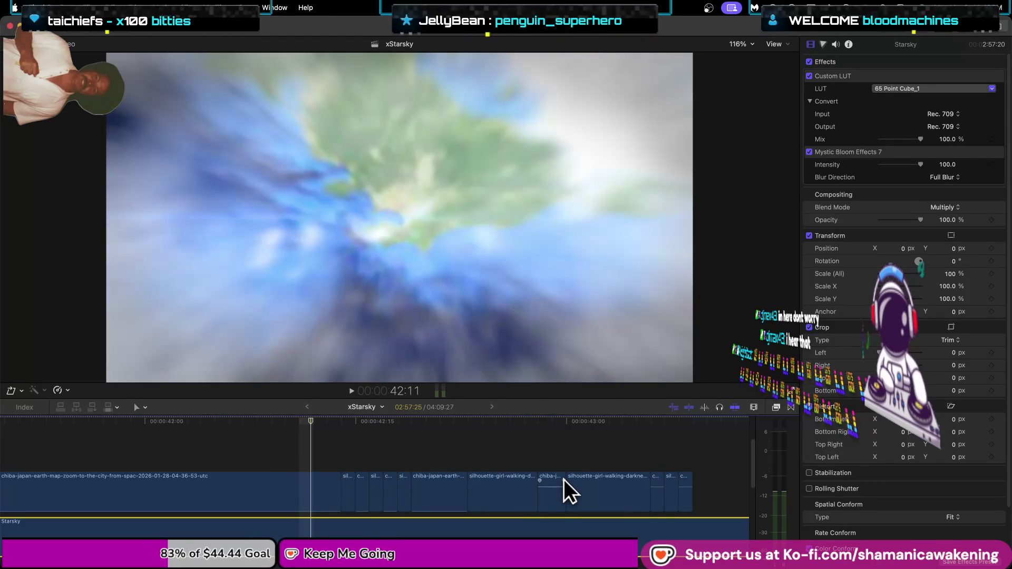
key("Down")
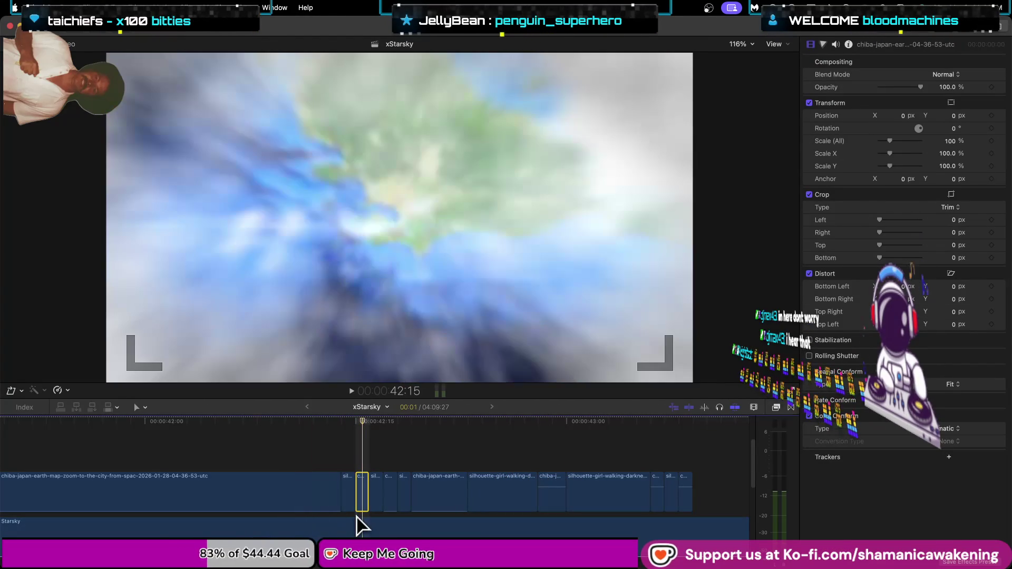
left_click(358, 523)
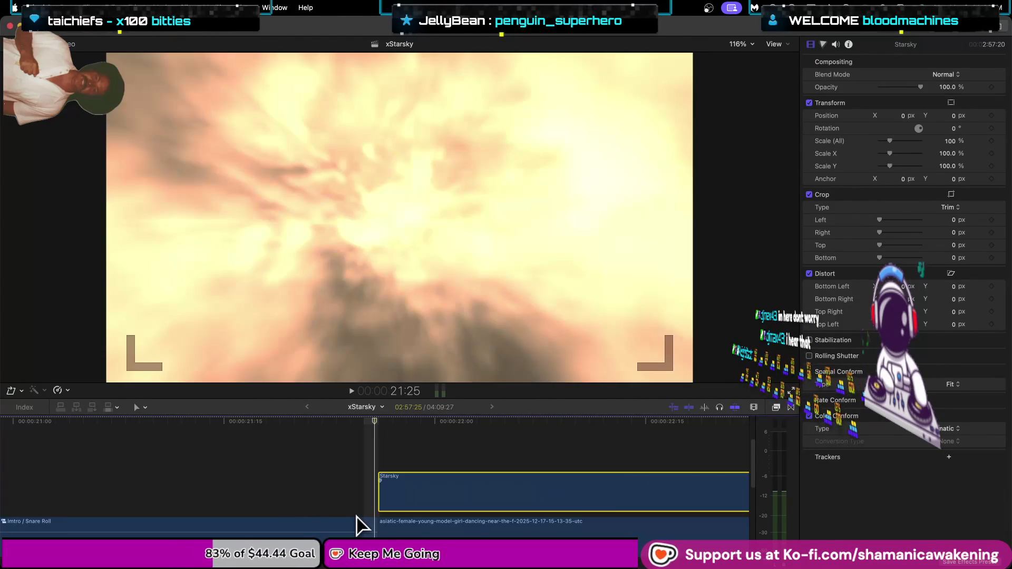
key("super+minus")
key("super+minus")
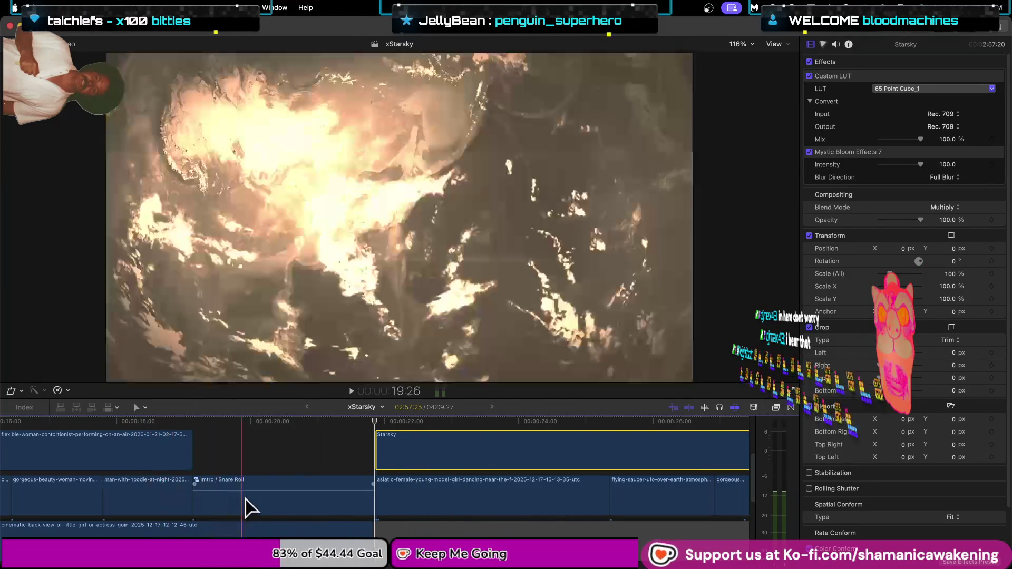
scroll(174, 512, "down", 2)
scroll(172, 512, "down", 4)
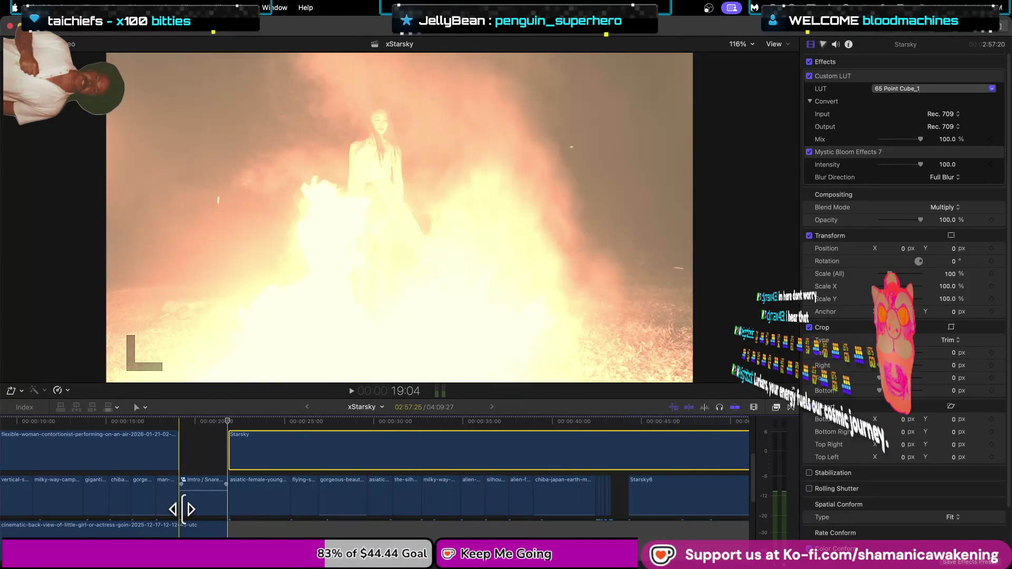
key("space")
key("Home")
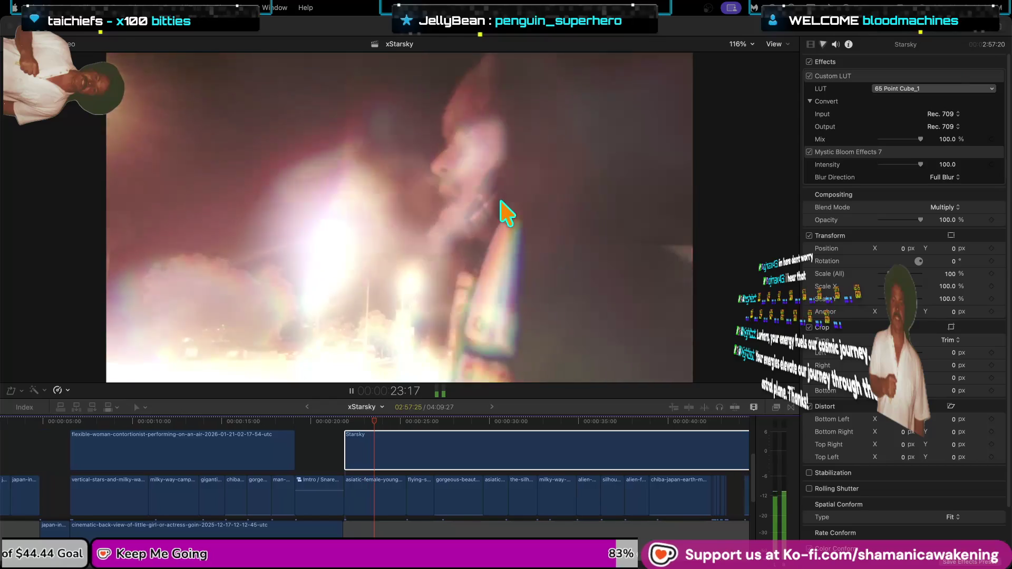
left_click(584, 213)
key("space")
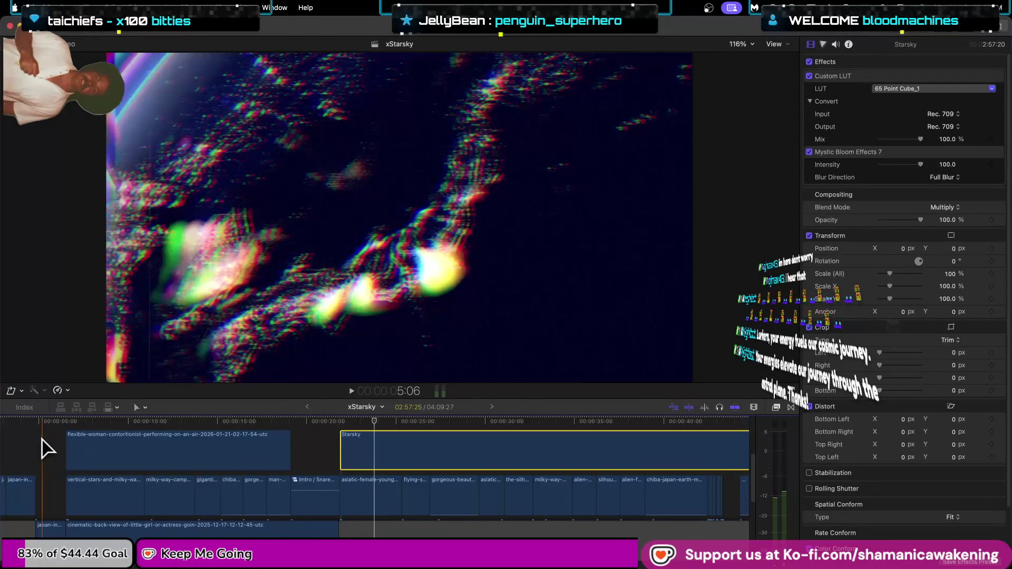
left_click(42, 445)
key("space")
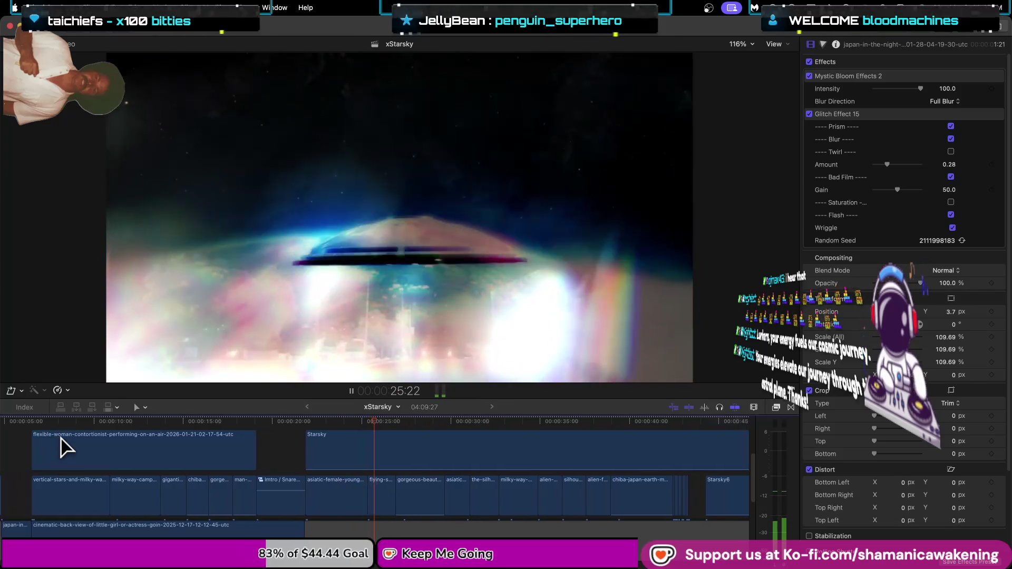
left_click(292, 451)
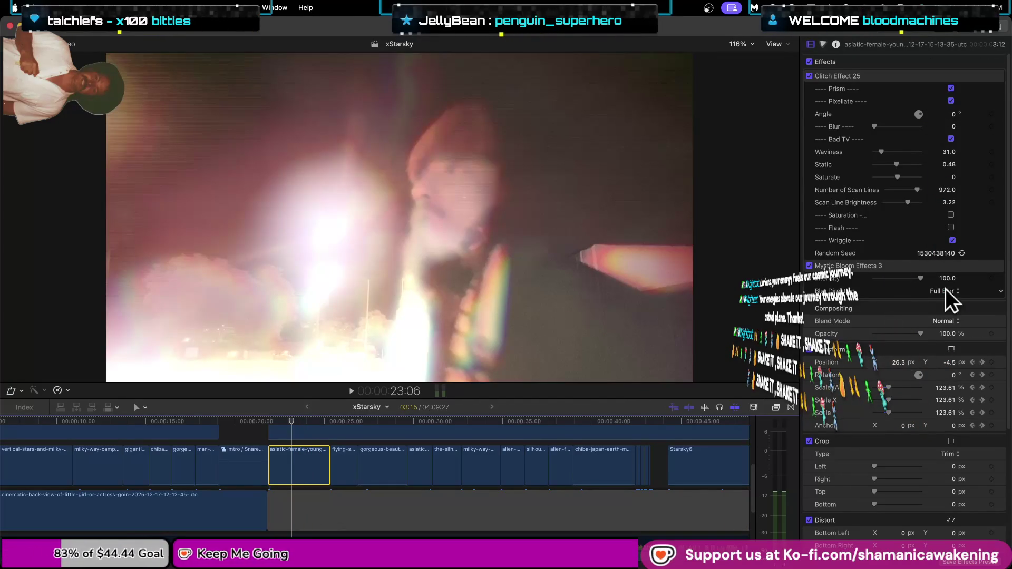
Change the Starsky overlay clip's blend mode from Multiply to Subtract at 100% opacity.
left_click(945, 322)
left_click(952, 343)
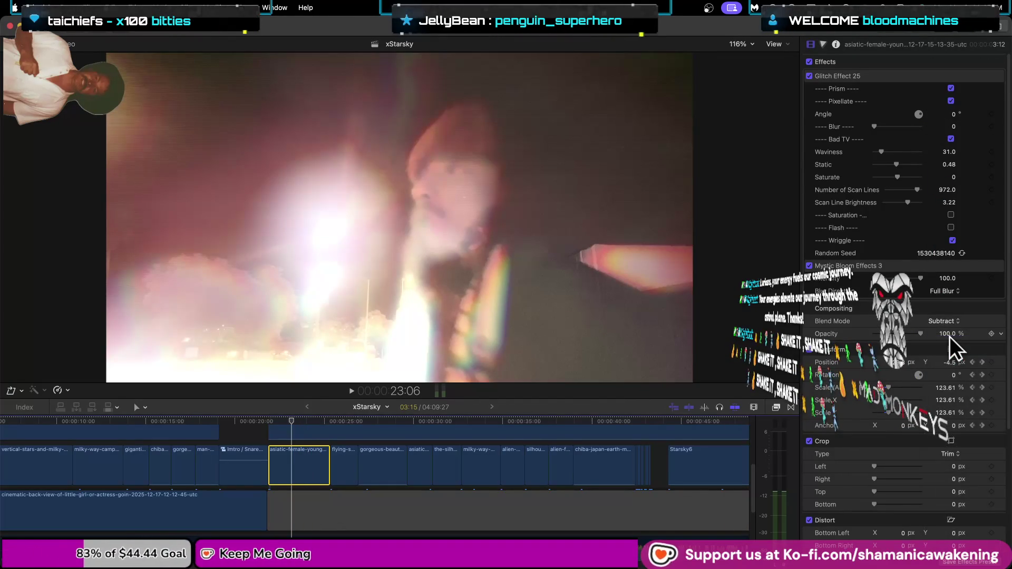
left_click(952, 322)
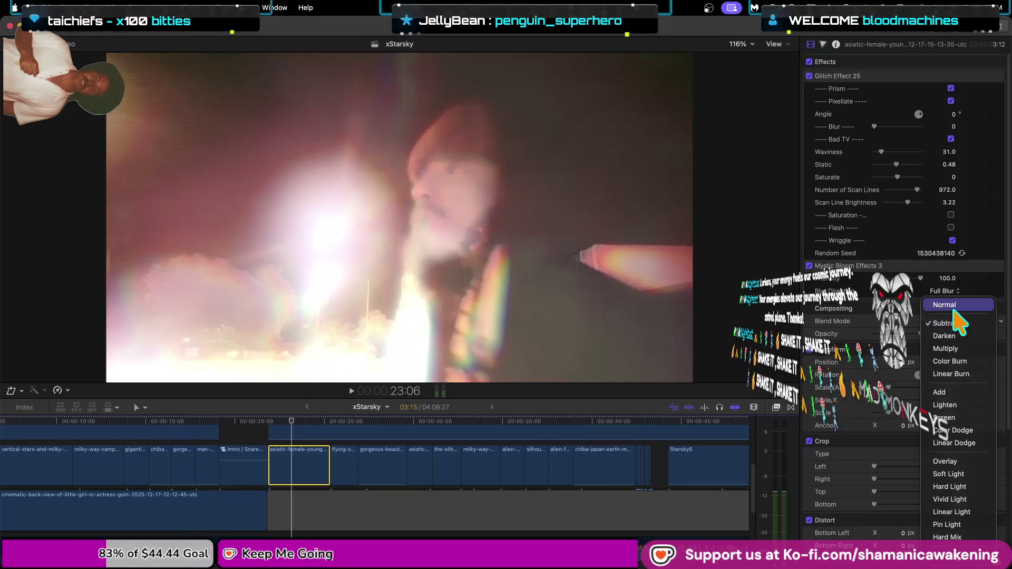
left_click(953, 306)
left_click(300, 432)
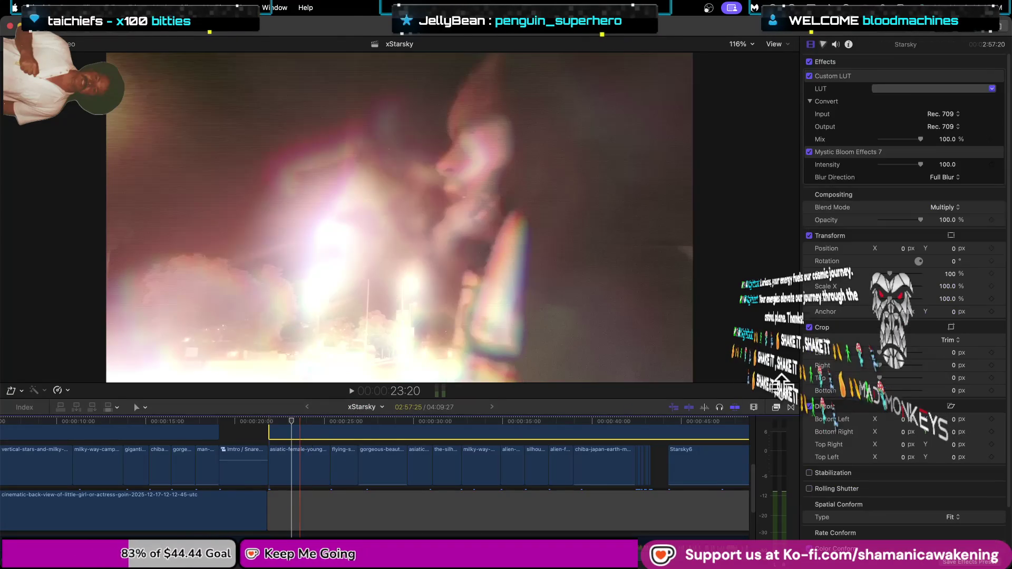
left_click(943, 208)
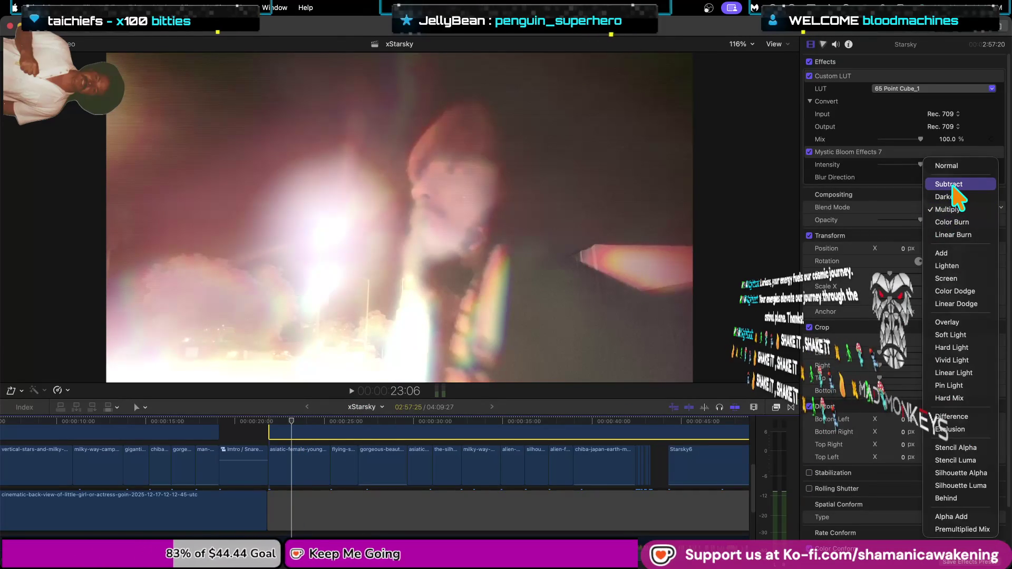
left_click(952, 184)
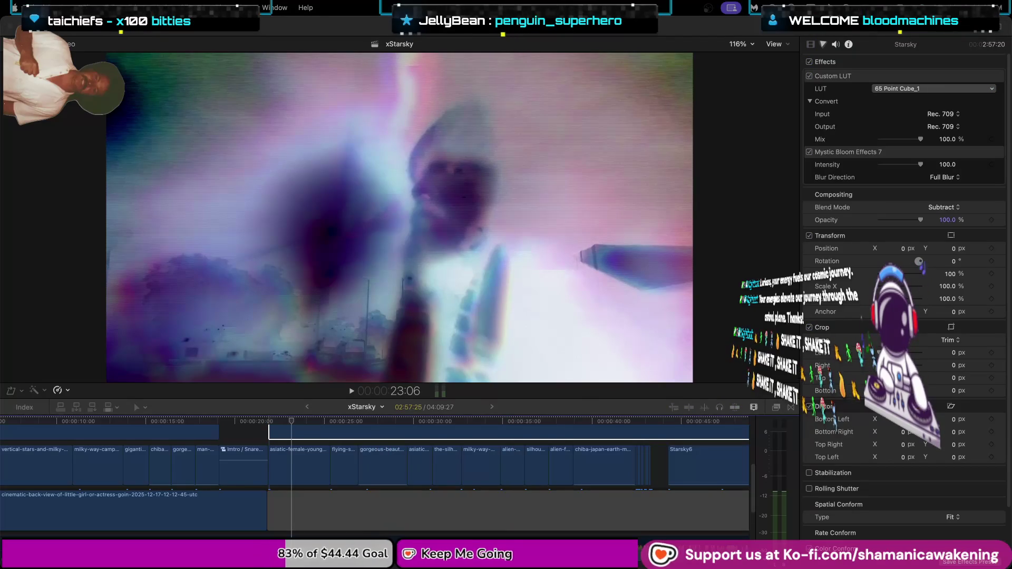
scroll(322, 524, "up", 3)
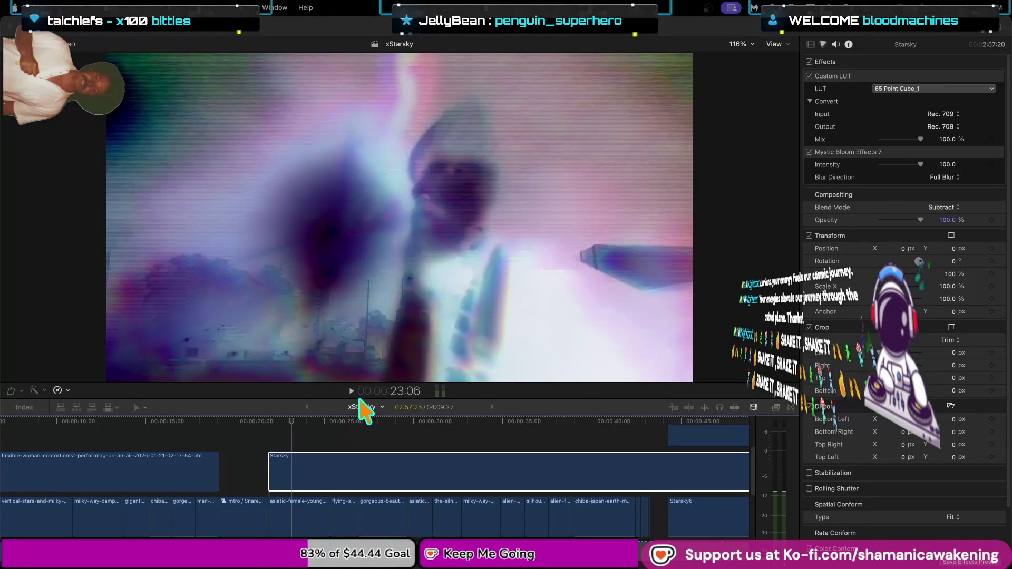
Enlarge the timeline over a smaller viewer, replay from about 14 seconds, and select the Starsky clip.
left_click(322, 396)
left_click_drag(327, 400, 358, 337)
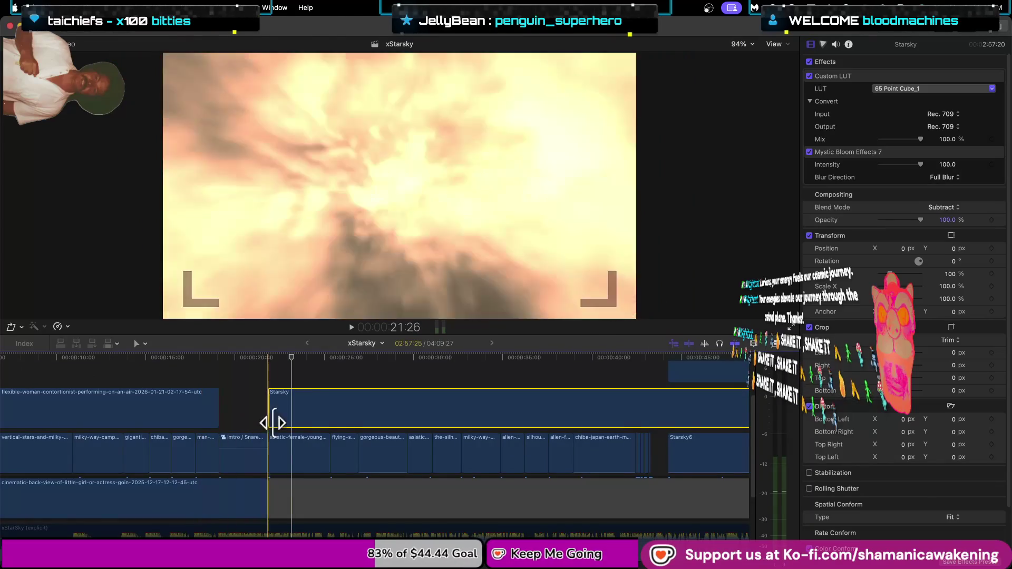
left_click(119, 375)
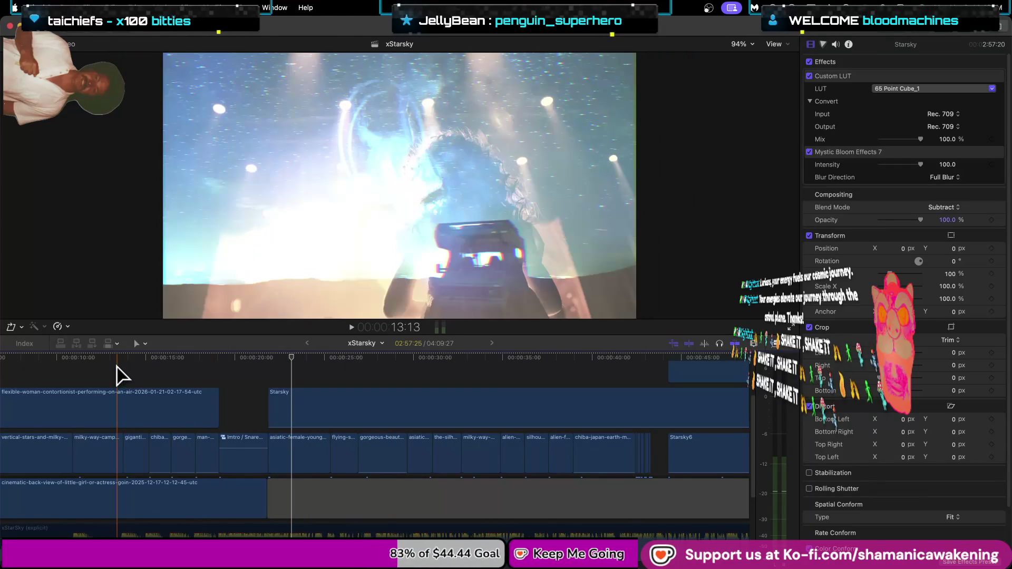
key("space")
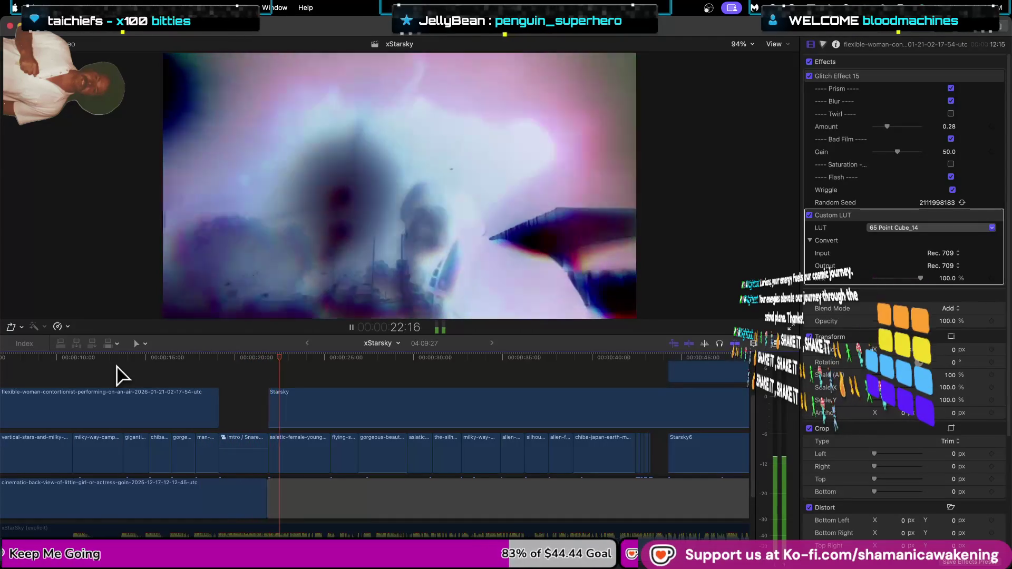
key("space")
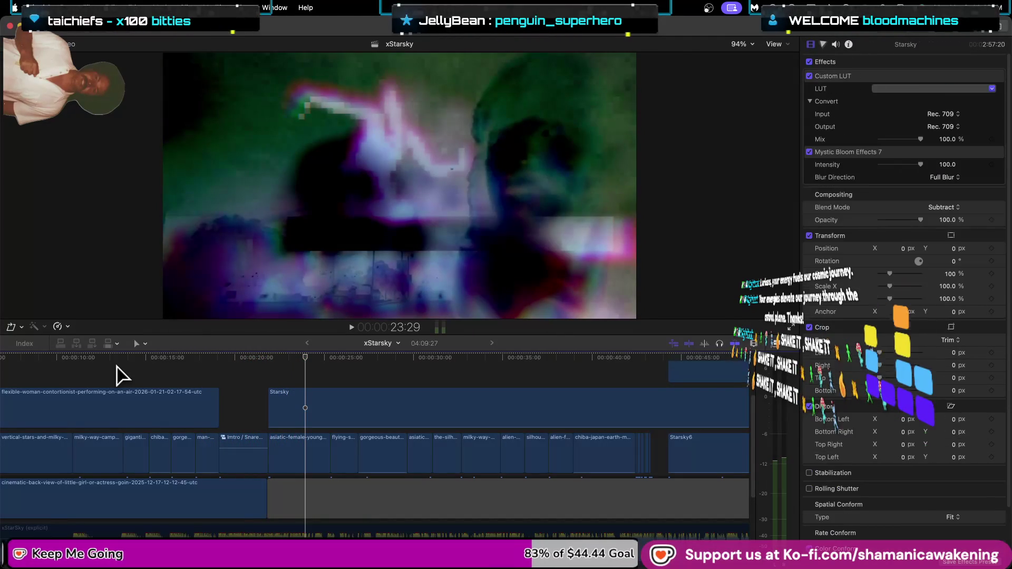
left_click(312, 419)
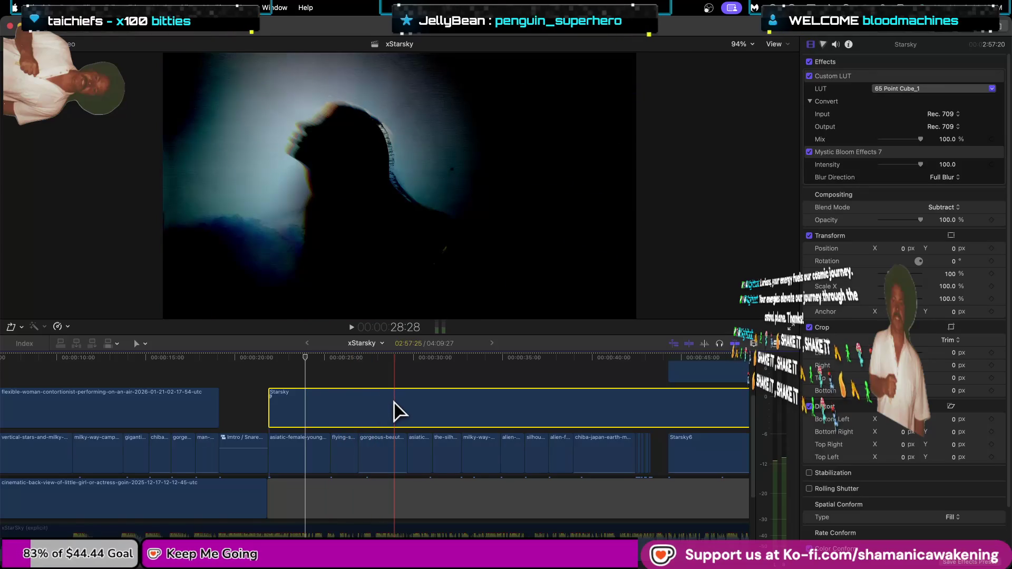
left_click(387, 464)
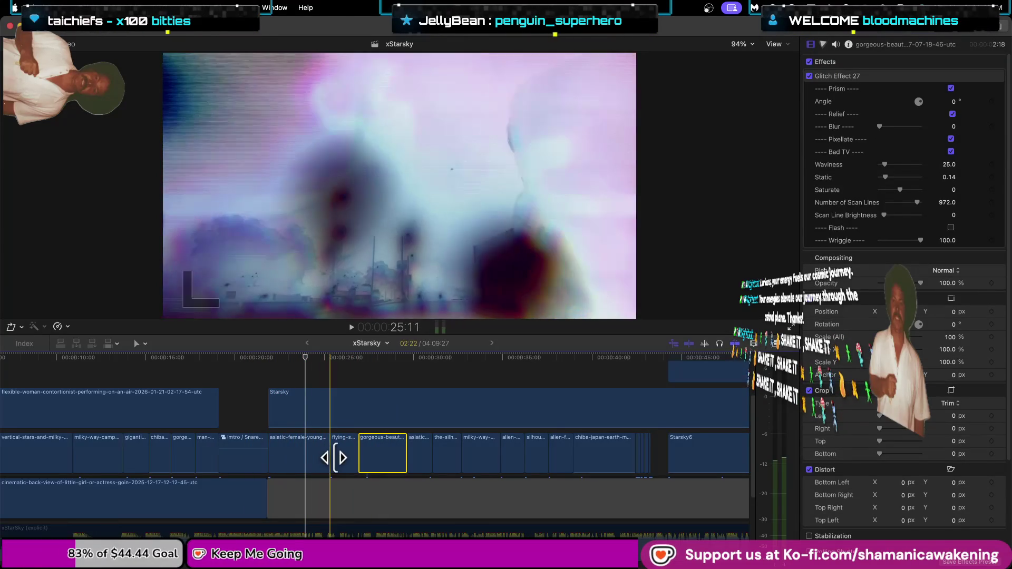
left_click(350, 465)
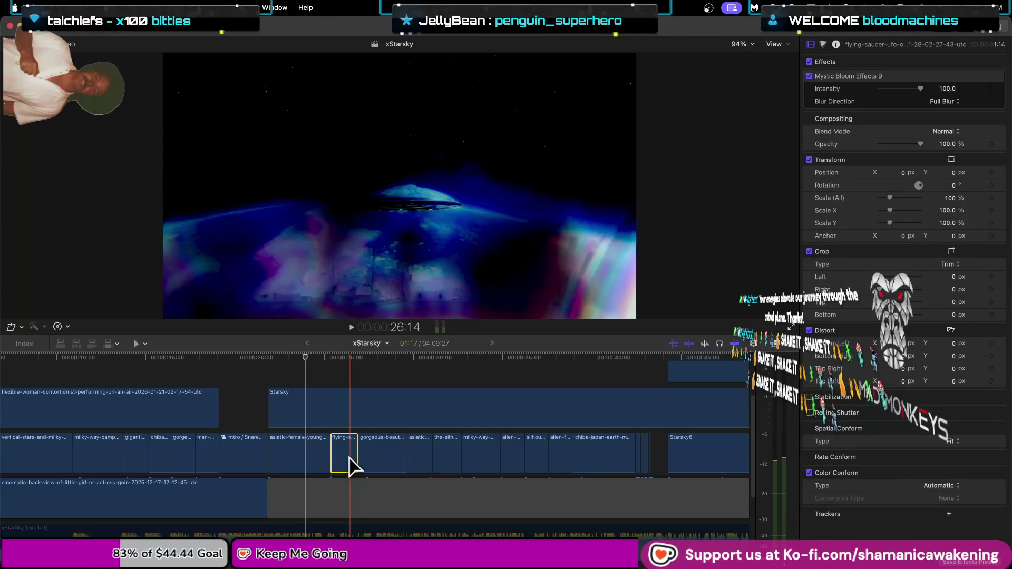
left_click_drag(299, 357, 318, 357)
mouse_move(343, 365)
left_mouse_down()
mouse_move(371, 374)
mouse_move(375, 467)
left_mouse_up()
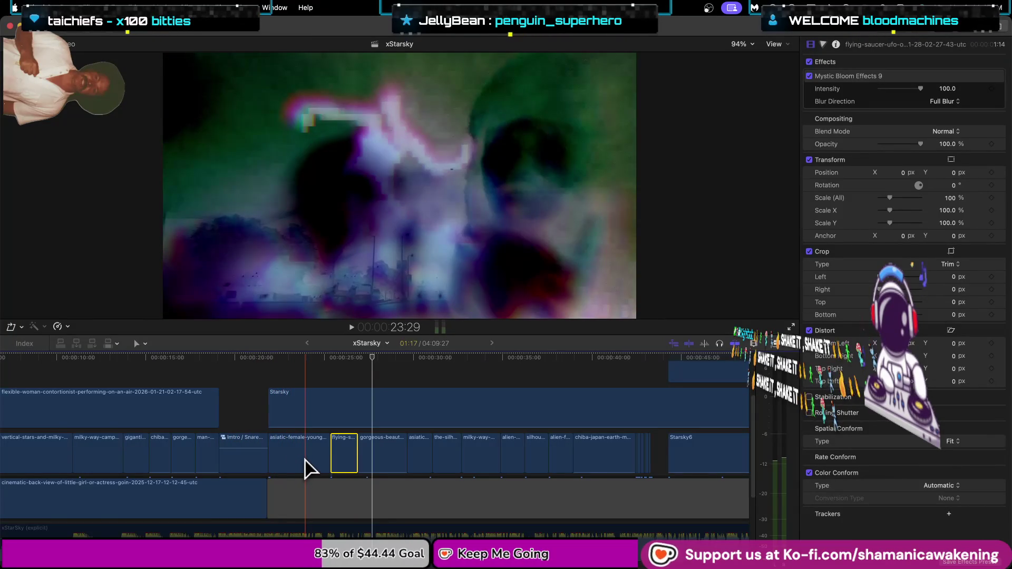
left_click(313, 421)
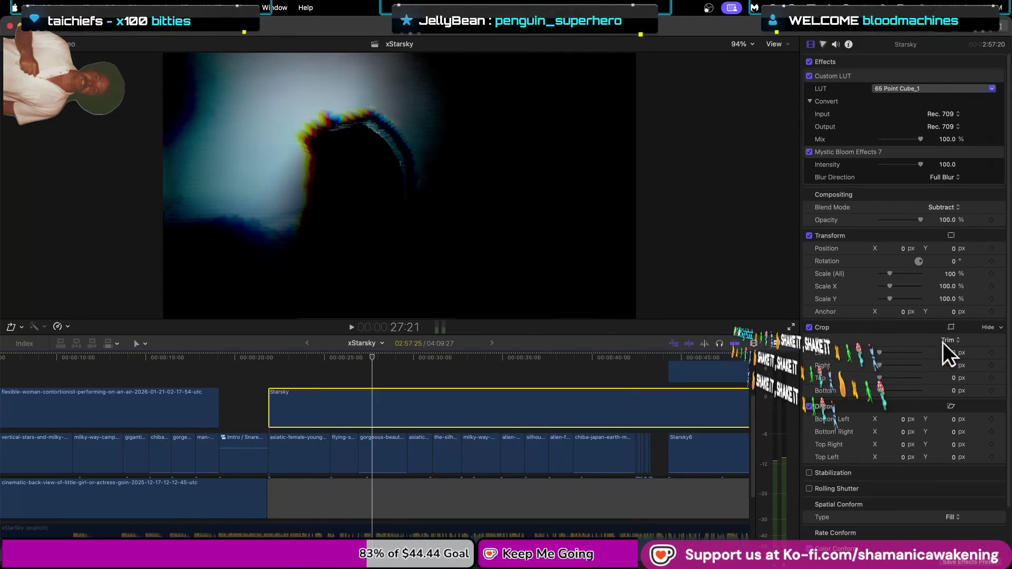
Try Darken as the Starsky clip's blend mode, then return it to Multiply and park before the clip.
left_click(947, 208)
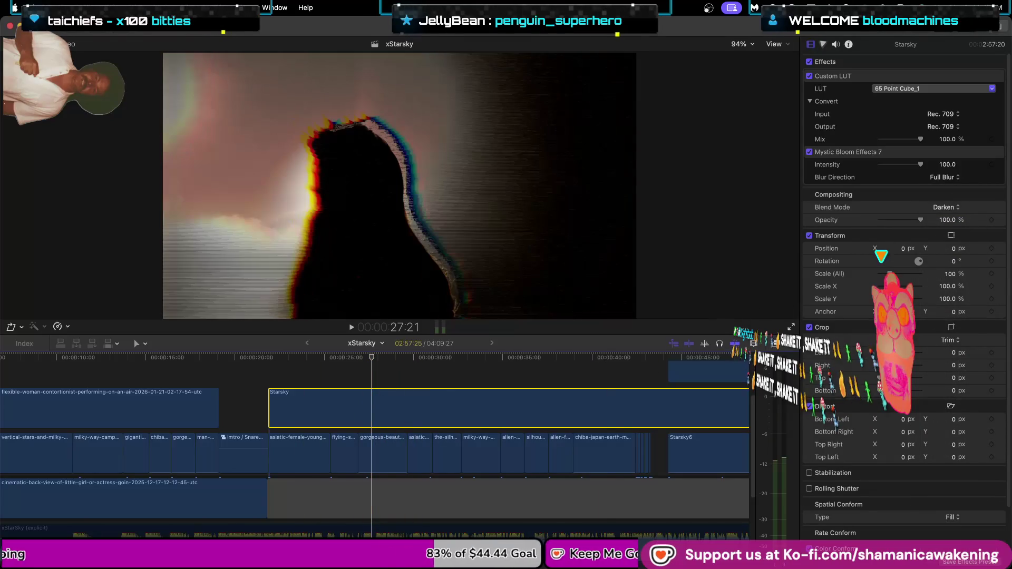
left_click(959, 210)
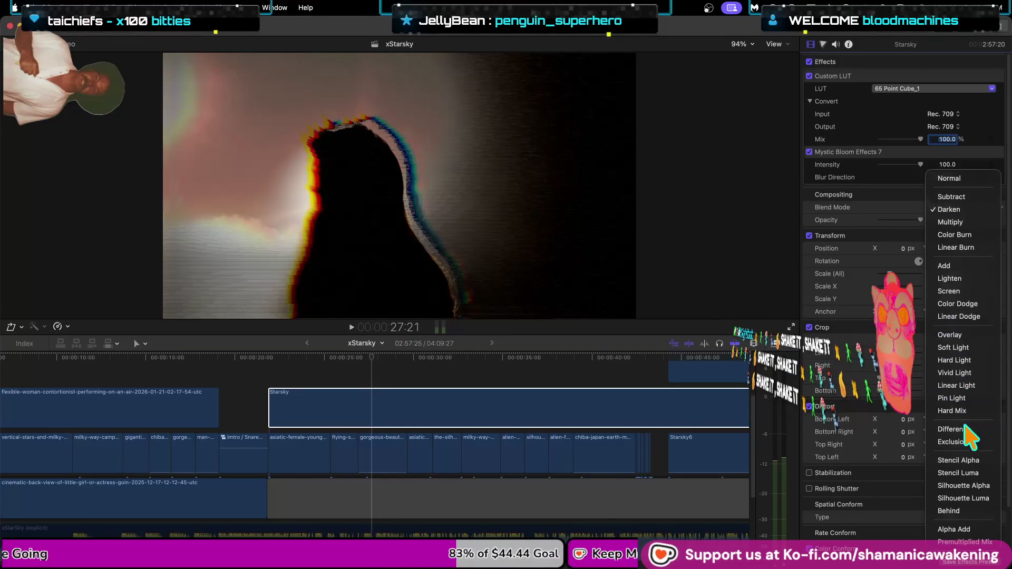
key("Escape")
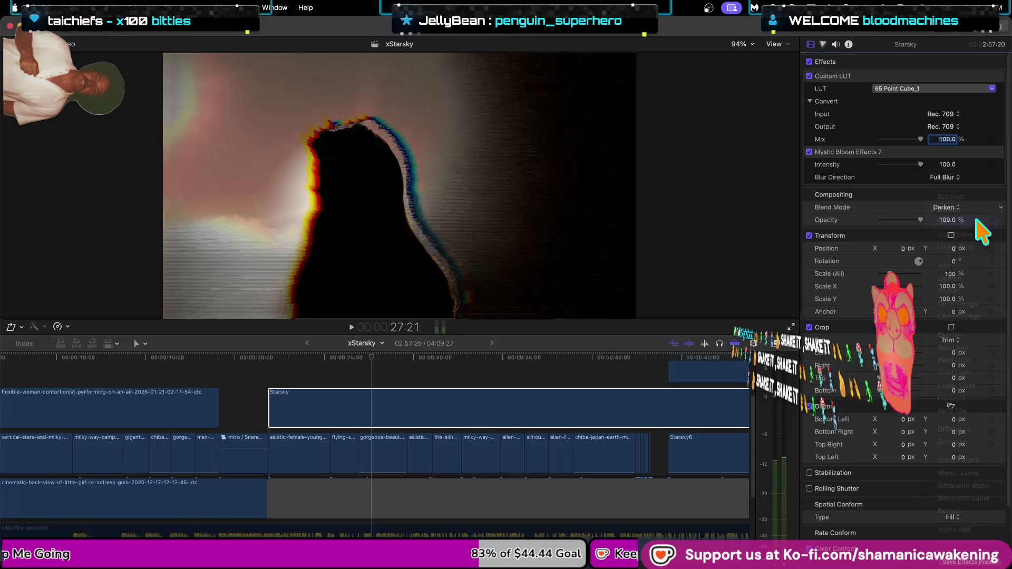
left_click(309, 393)
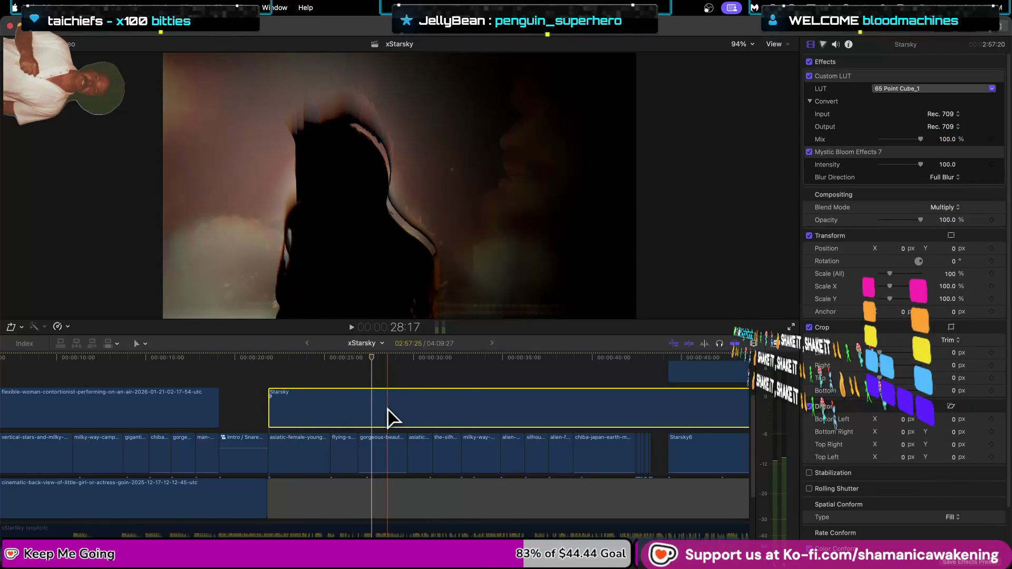
left_click(262, 386)
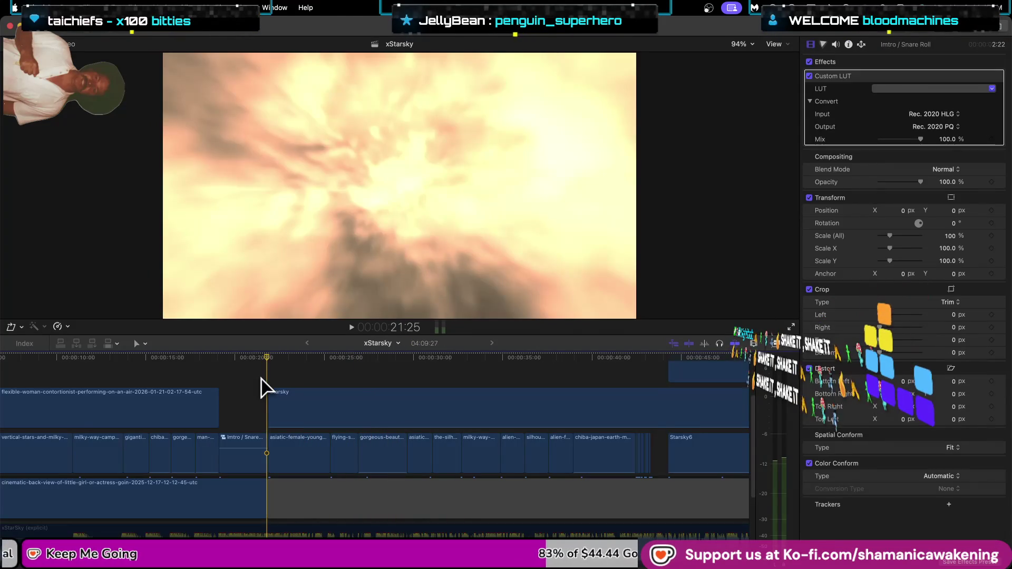
Drag the flying-saucer/gorgeous-beauty cut earlier and replay the sequence to check it.
key("space")
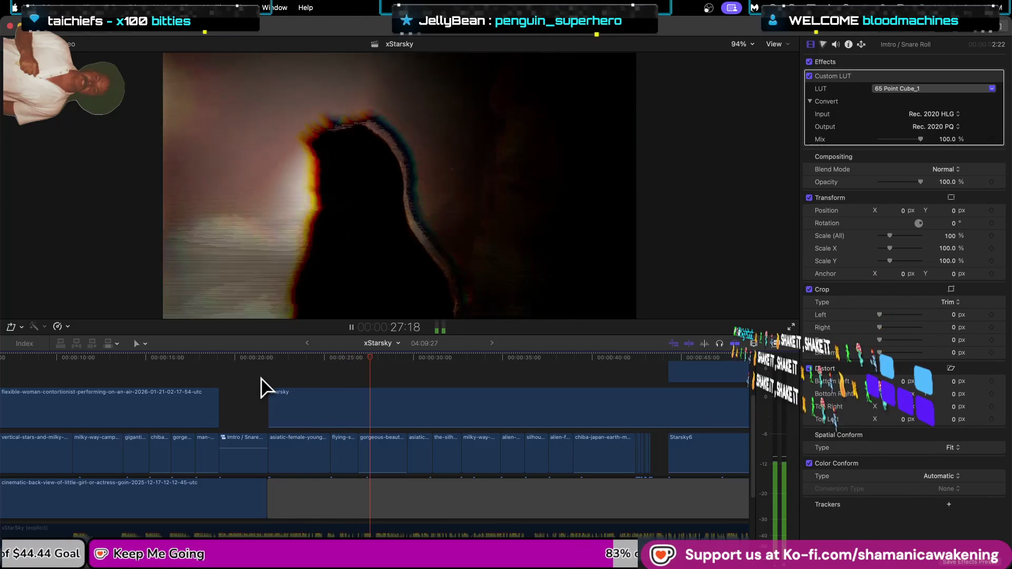
left_click(294, 416)
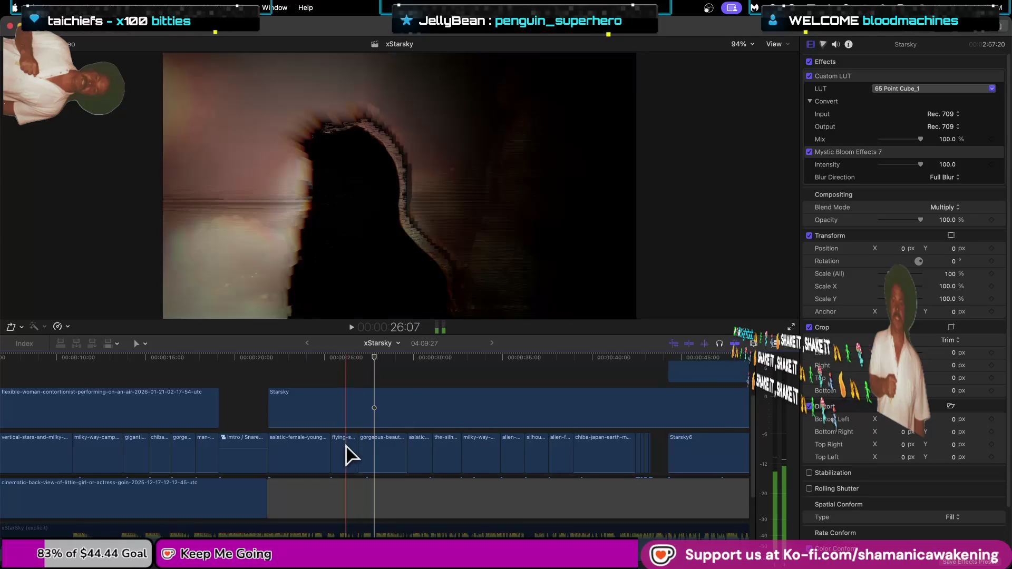
mouse_move(364, 449)
left_mouse_down()
mouse_move(350, 451)
mouse_move(362, 457)
left_mouse_up()
scroll(355, 458, "up", 3)
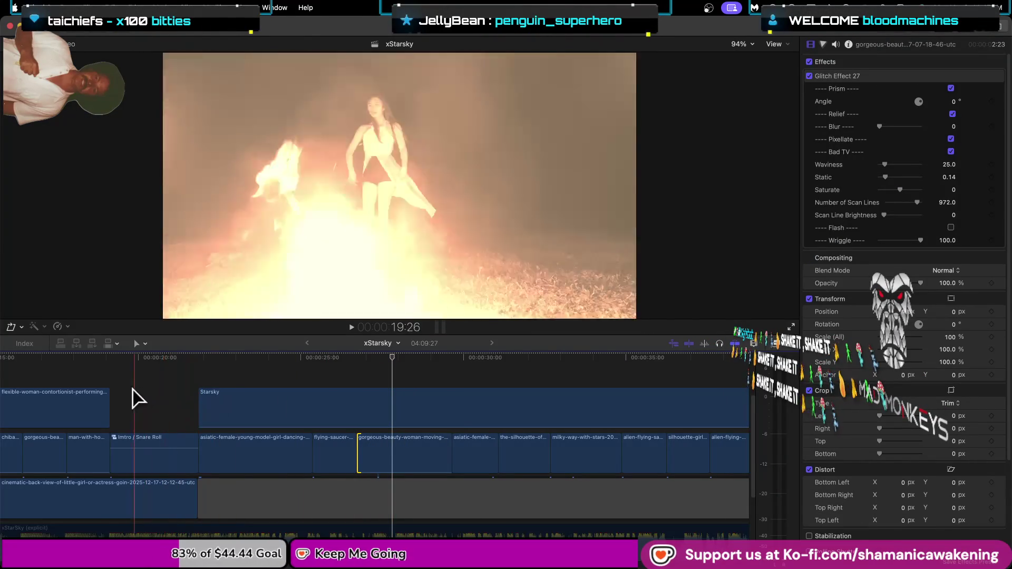
left_click(110, 400)
key("space")
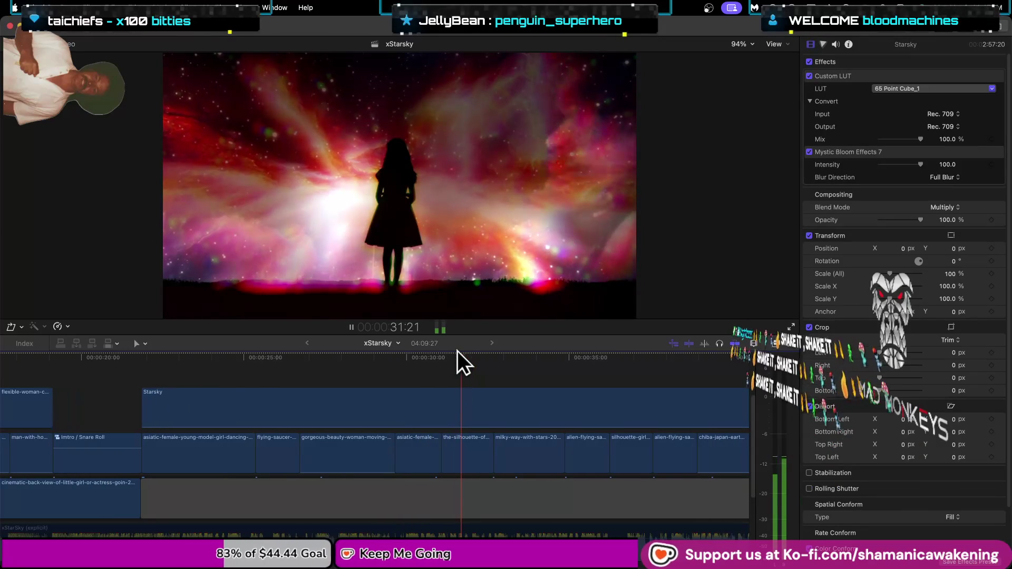
key("space")
key("space")
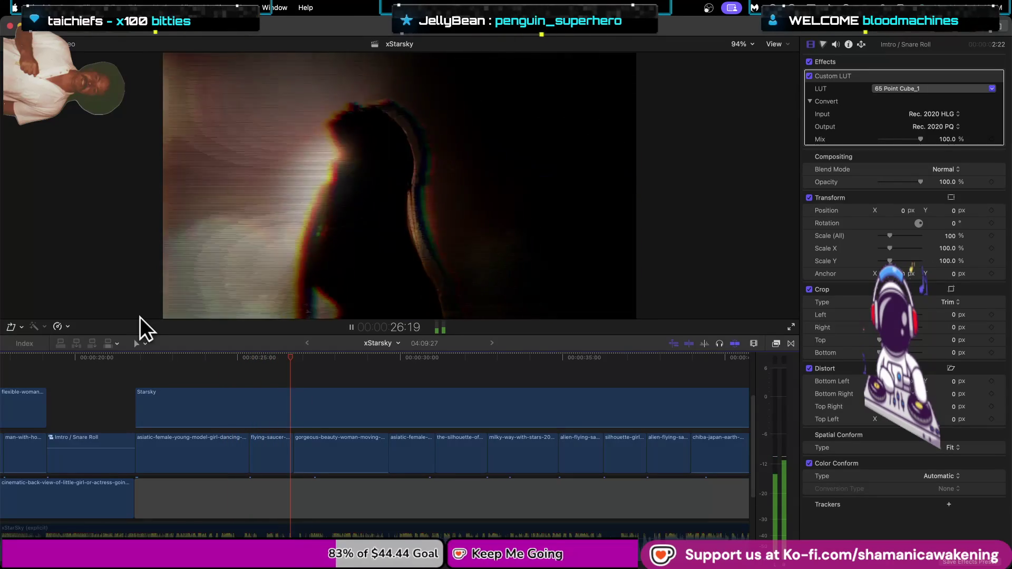
Zoom in on the edit and trim the cut further left, 10 frames total, then select gorgeous-beauty.
left_click(222, 417)
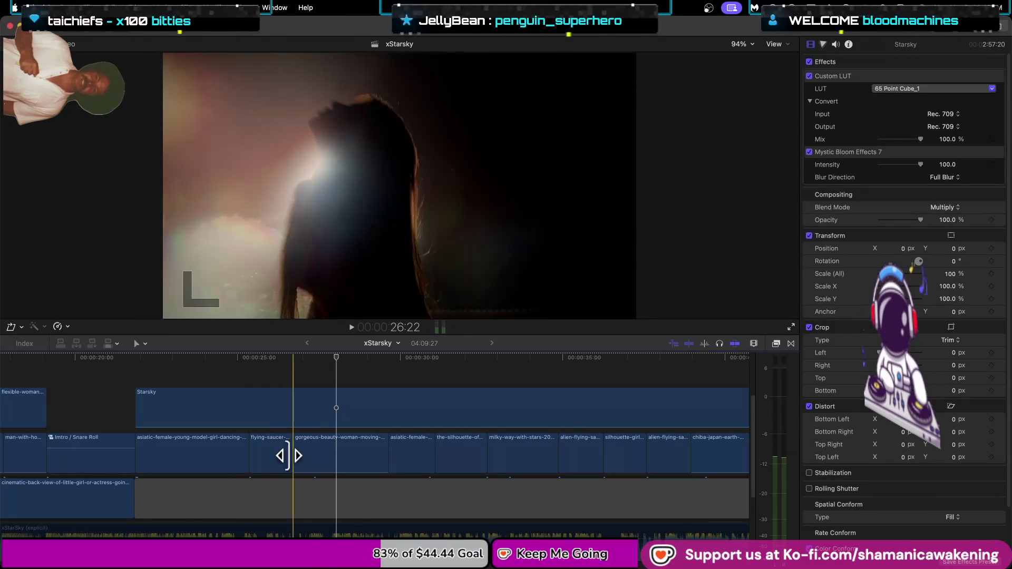
key("super+equal")
left_click_drag(296, 454, 290, 454)
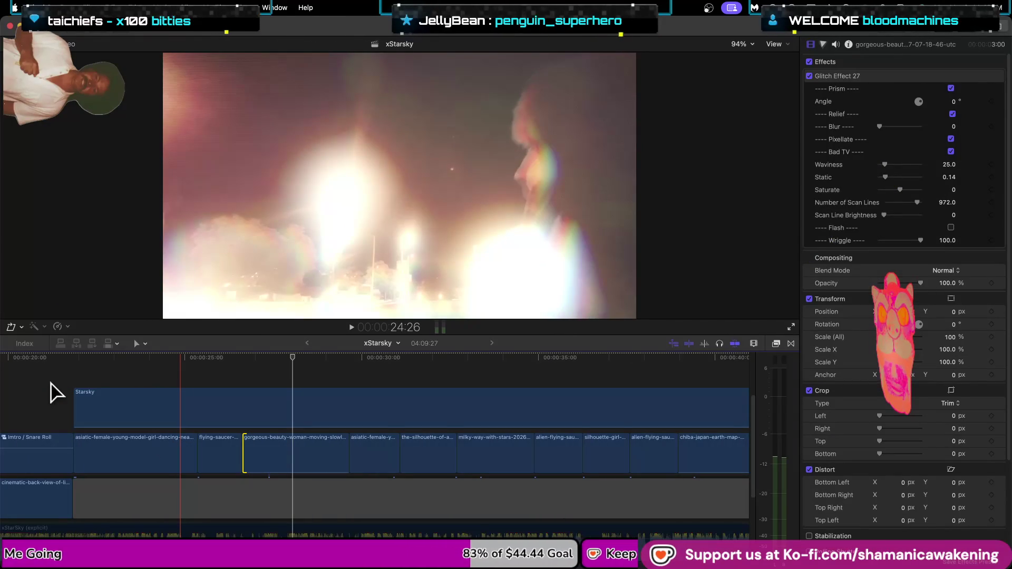
key("space")
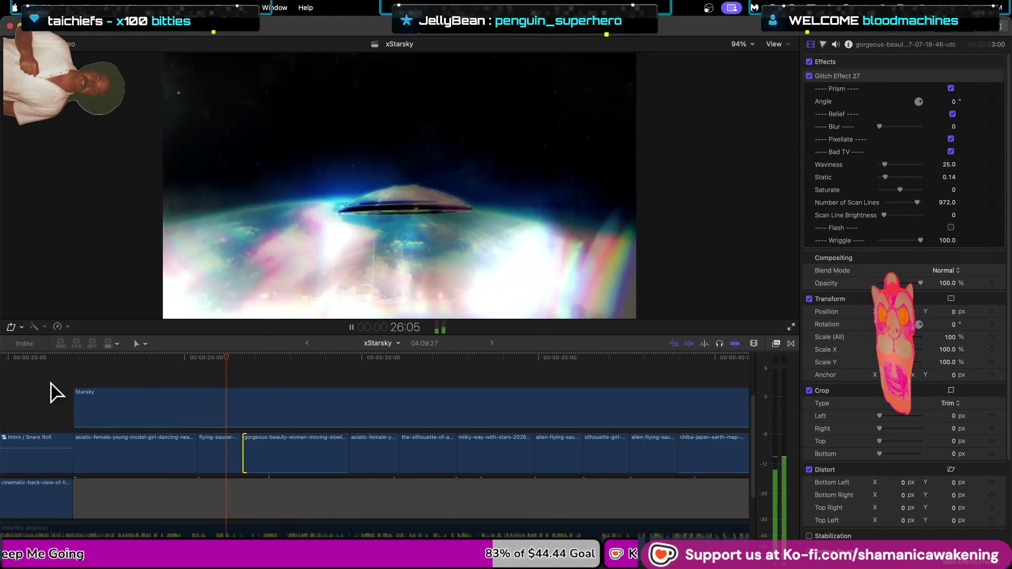
key("space")
left_click(327, 459)
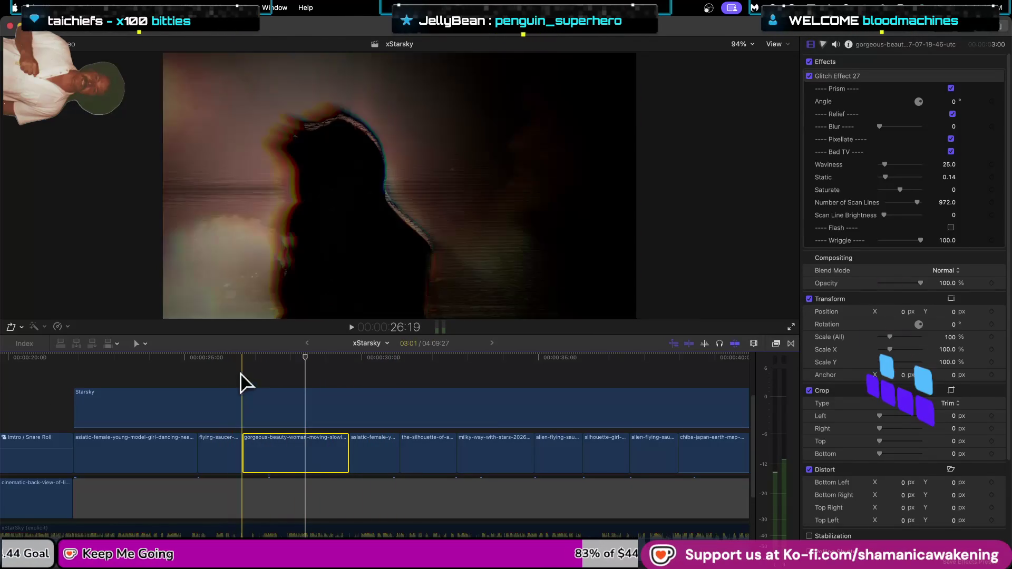
Disable the StarSky (instrumental) audio clip with V.
scroll(258, 526, "down", 2)
scroll(259, 527, "down", 3)
scroll(274, 524, "down", 3)
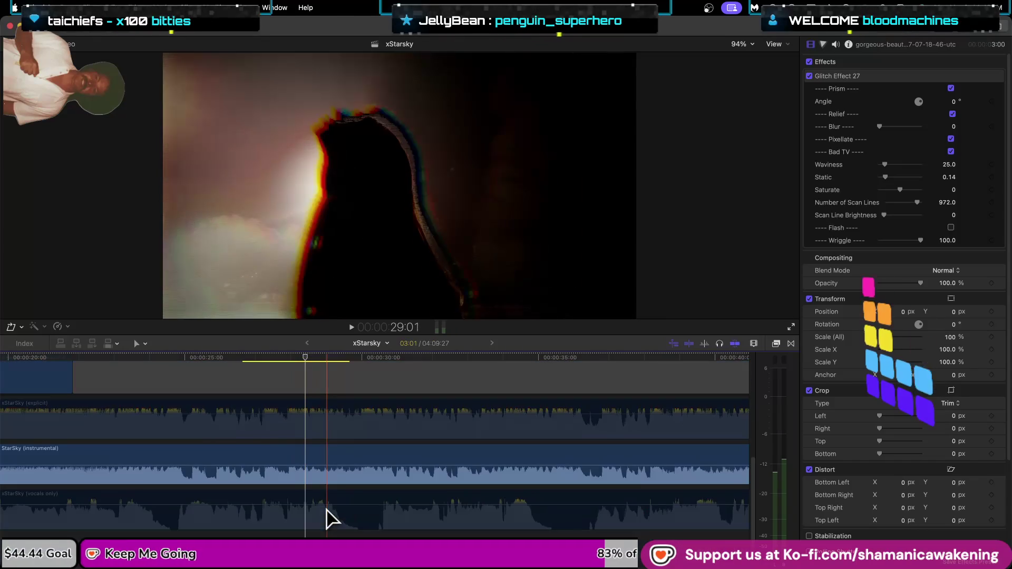
left_click(338, 481)
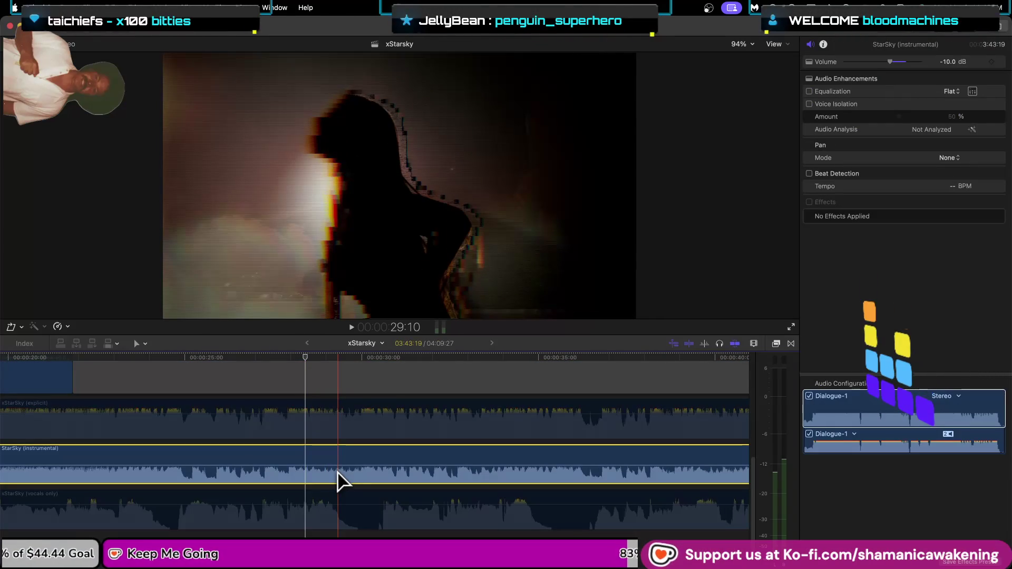
key("v")
Raise the xStarSky (explicit) clip's volume to about 0 dB and play it back.
left_click(343, 427)
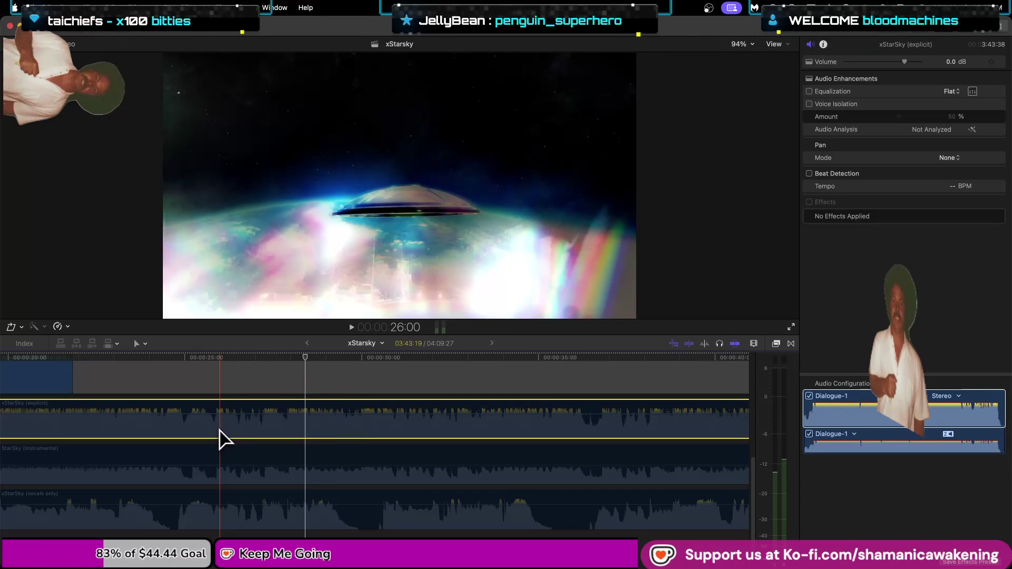
left_click(220, 431)
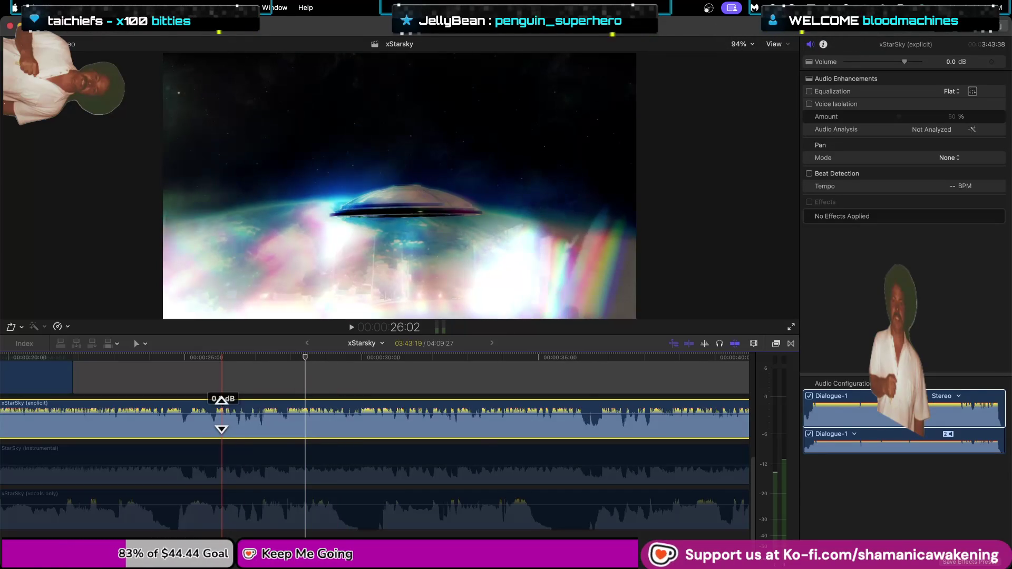
left_click_drag(221, 417, 221, 416)
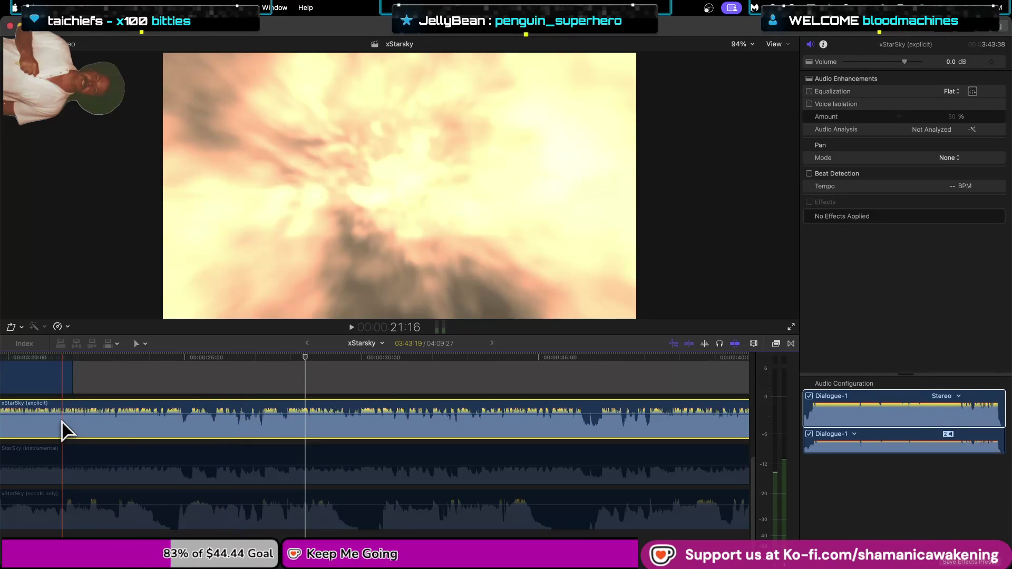
key("space")
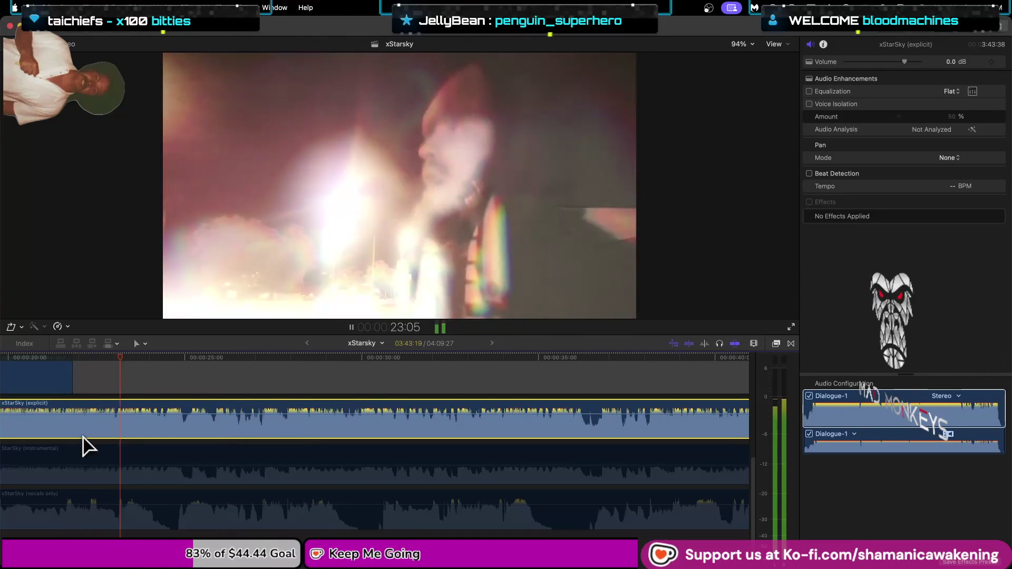
scroll(89, 448, "up", 5)
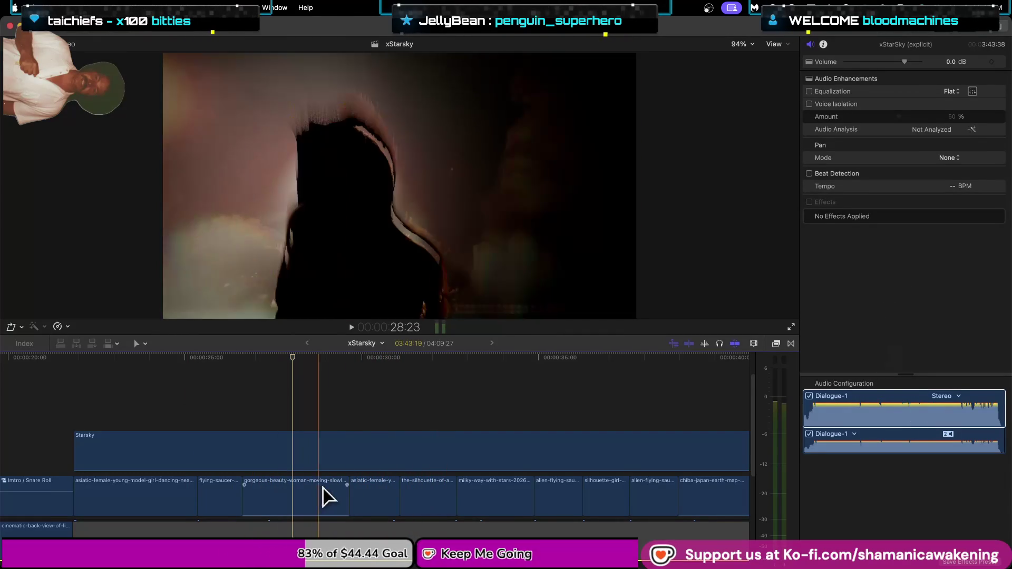
Shorten the end of the gorgeous-beauty clip and review from about 24 seconds.
left_click_drag(346, 499, 289, 503)
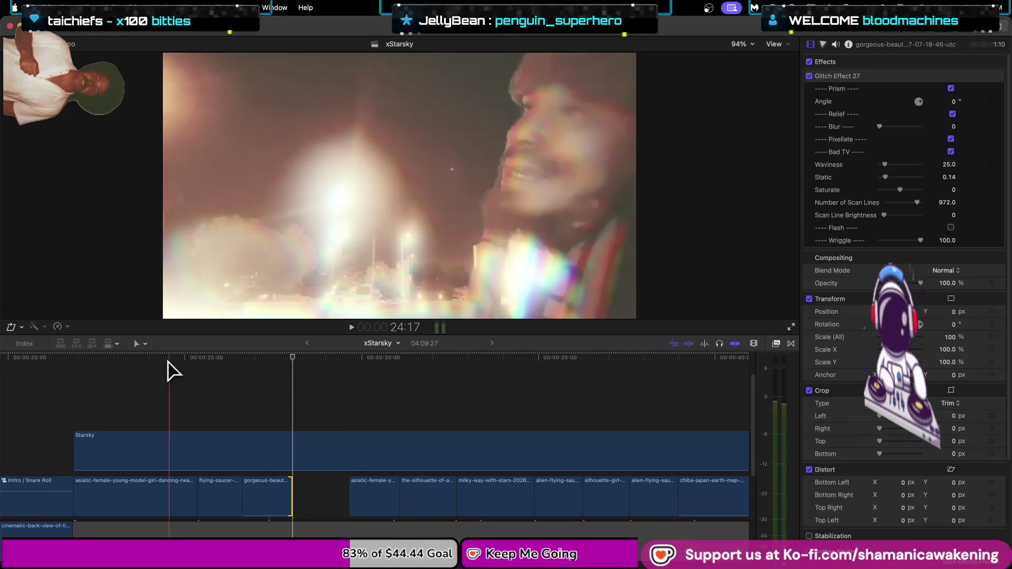
left_click(168, 357)
key("space")
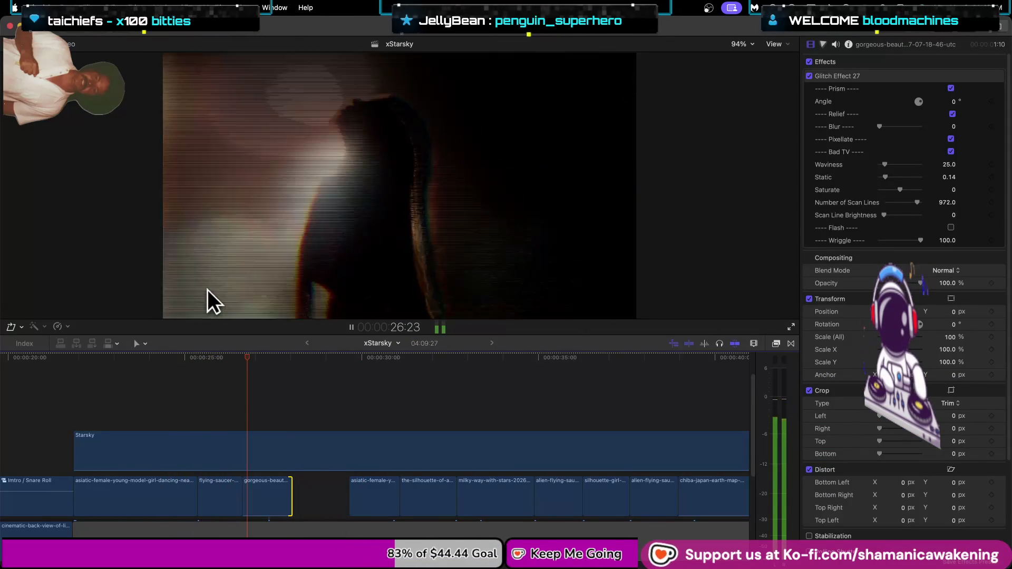
key("space")
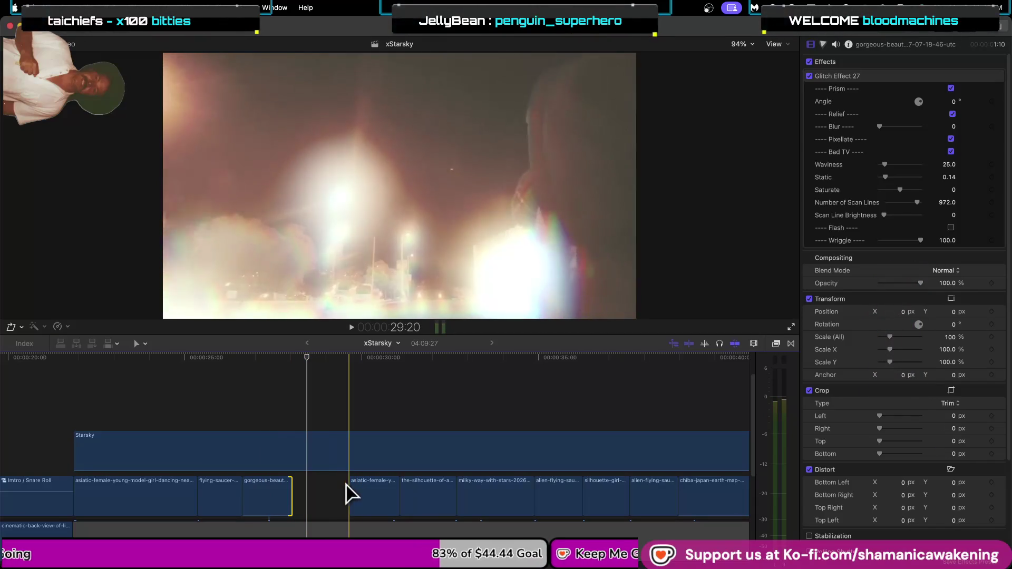
key("space")
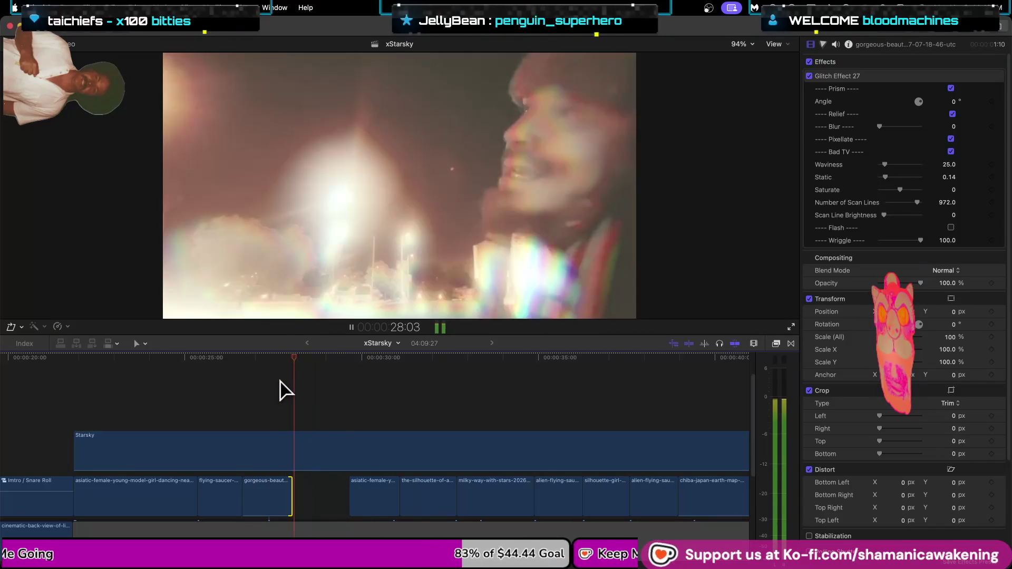
key("space")
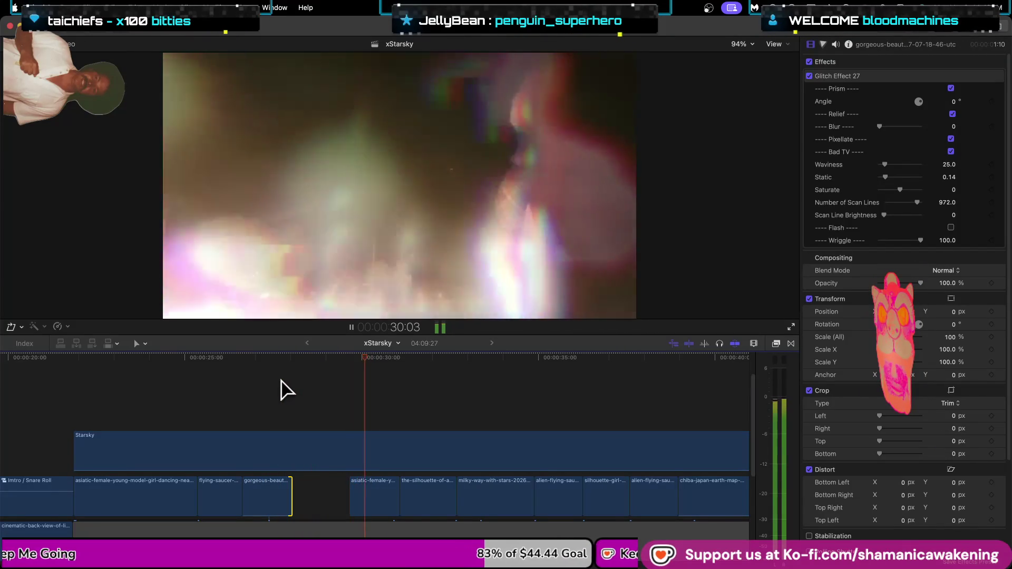
Slide the asiatic-female clip into the gap and retrim the silhouette clip's start and end.
left_click_drag(350, 508, 293, 503)
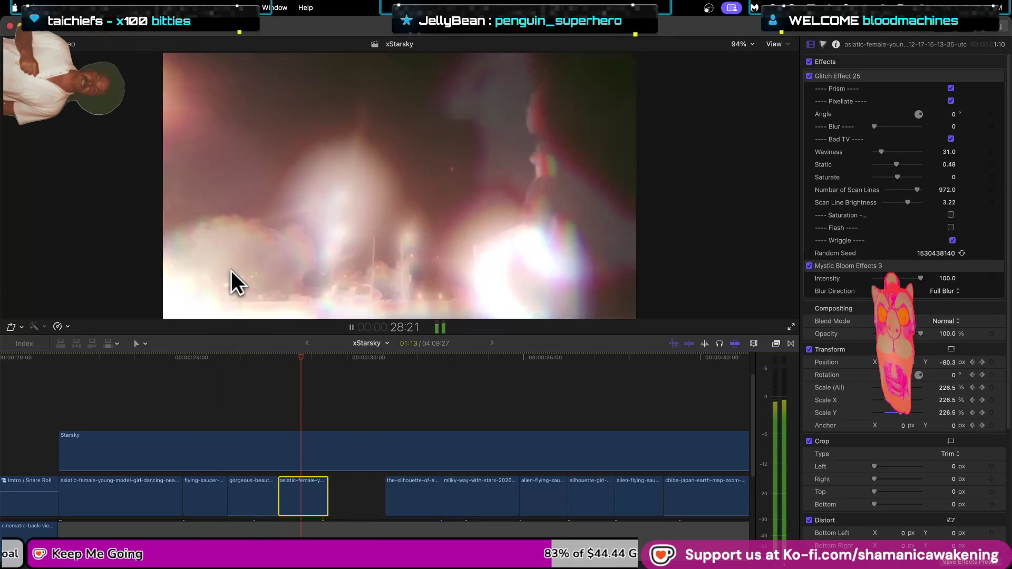
key("space")
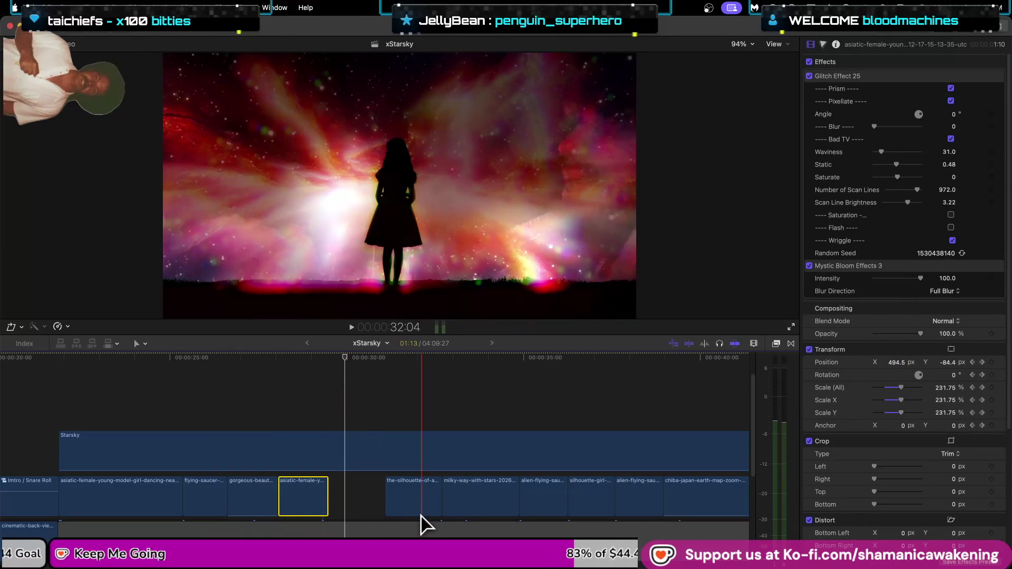
left_click_drag(386, 502, 331, 500)
left_click_drag(440, 498, 384, 498)
left_click(221, 366)
key("space")
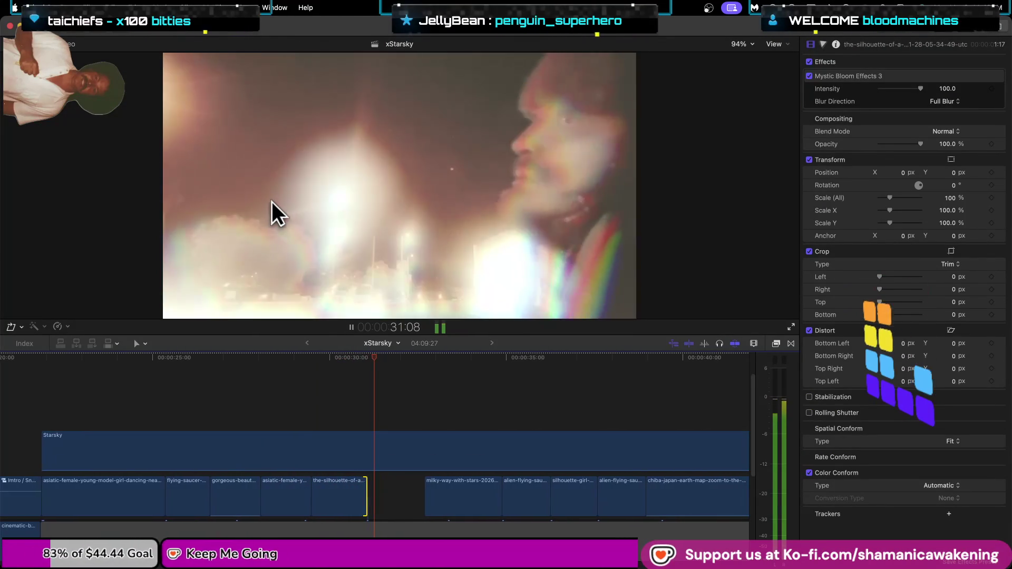
mouse_move(349, 501)
left_mouse_down()
mouse_move(405, 509)
mouse_move(362, 516)
left_mouse_up()
left_click(346, 509)
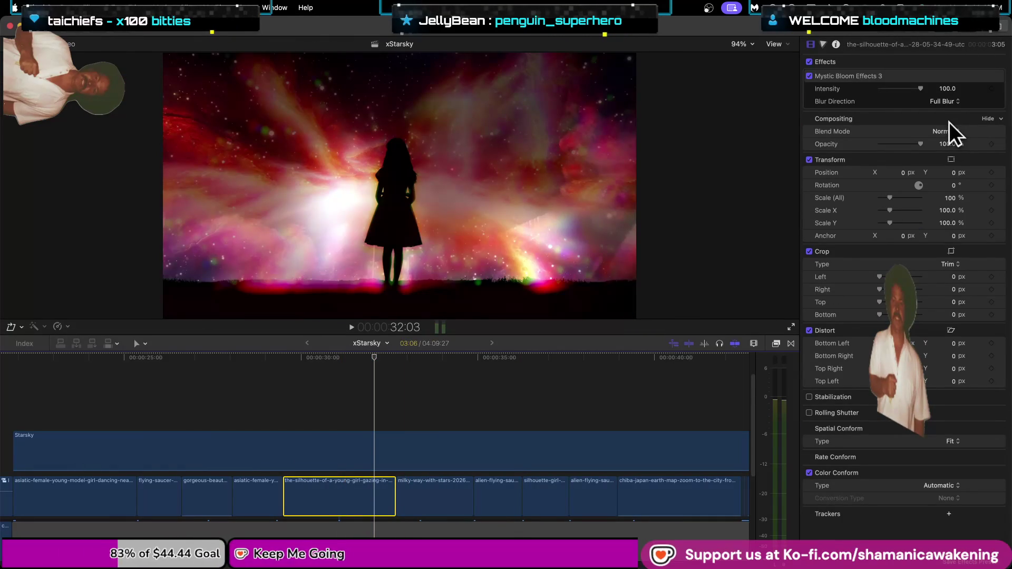
Adjust the silhouette clip's opacity, zoom out to all clip rows, and open the Effects browser.
left_click(948, 144)
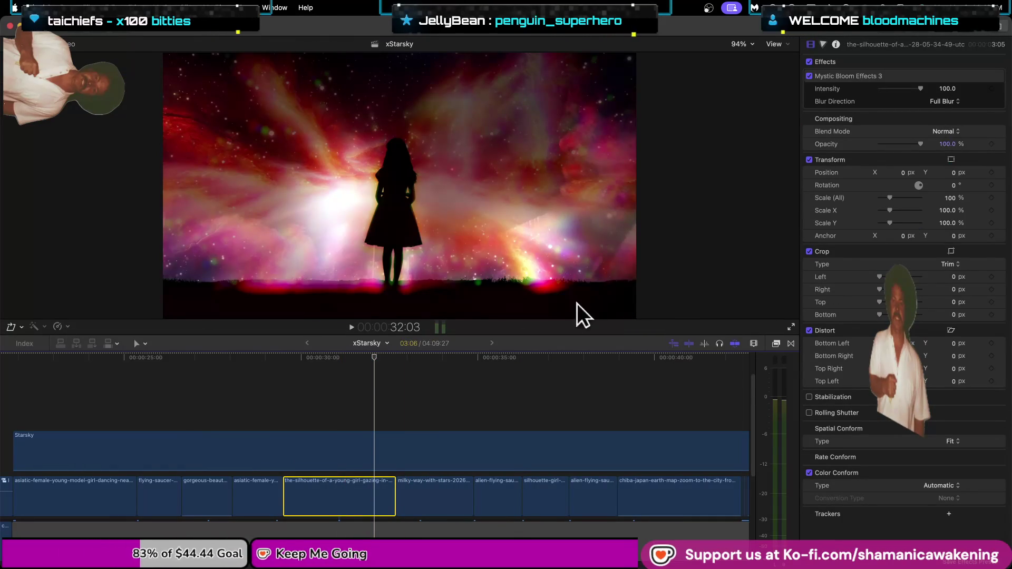
scroll(362, 379, "up", 3)
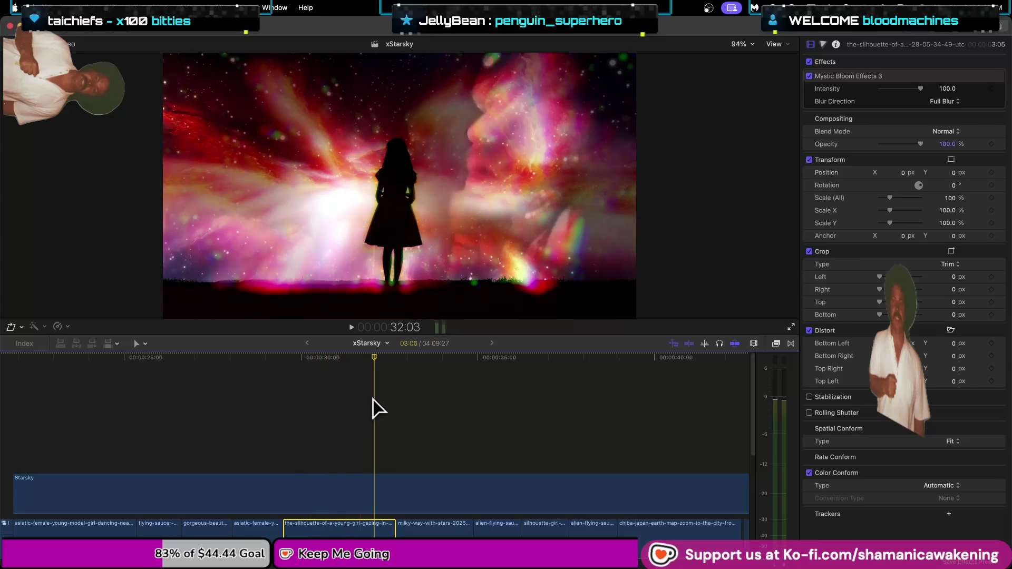
scroll(379, 409, "down", 8)
scroll(362, 392, "down", 3)
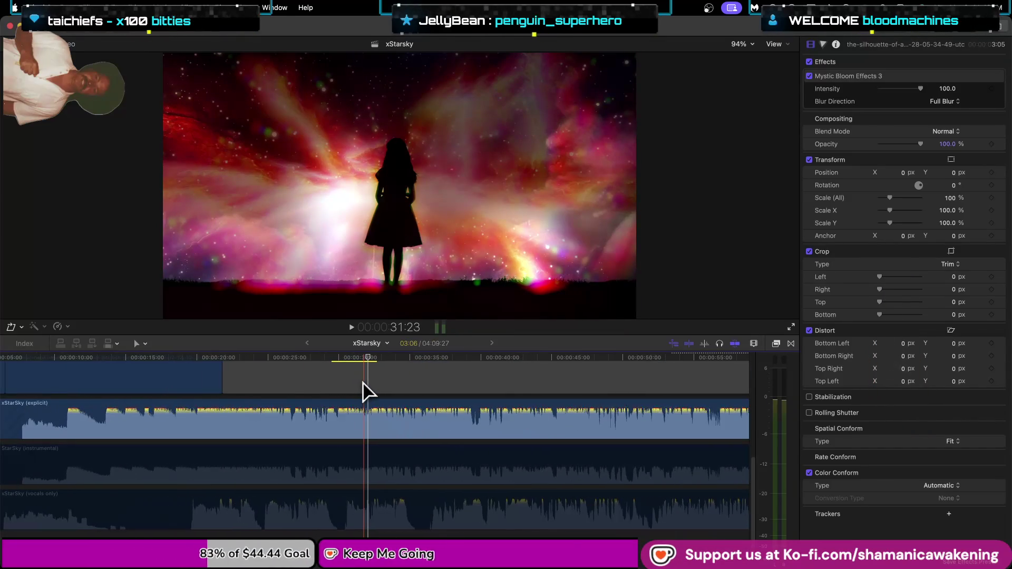
scroll(369, 393, "up", 5)
key("super+minus")
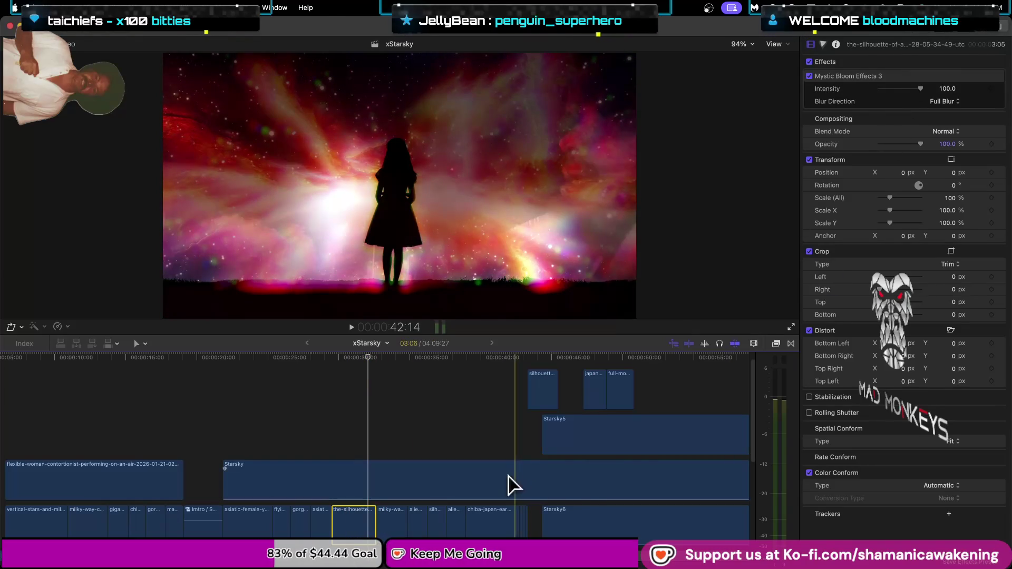
left_click(775, 343)
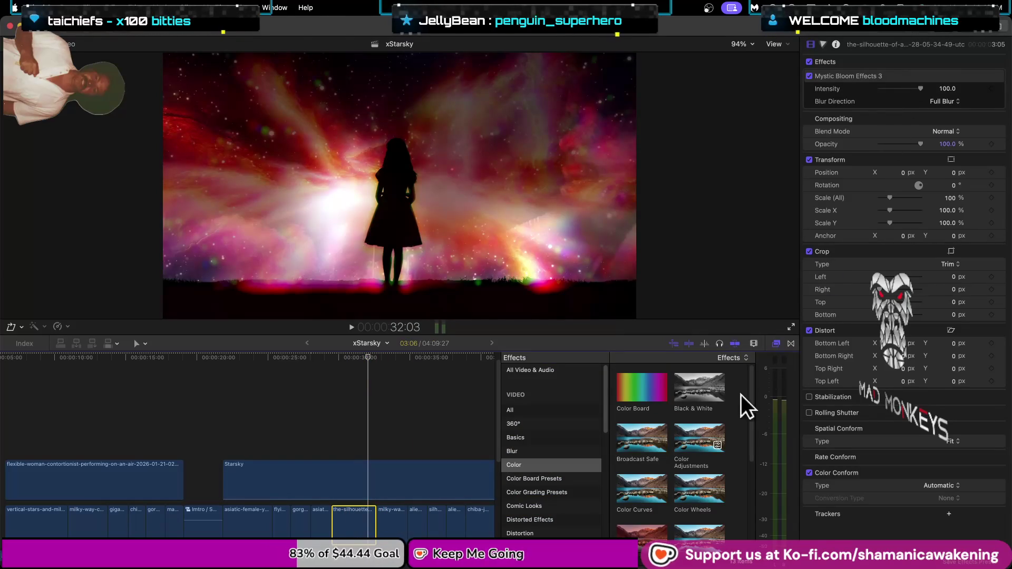
Apply a Custom LUT to the silhouette clip using 65 Point Cube_1.
left_click(533, 466)
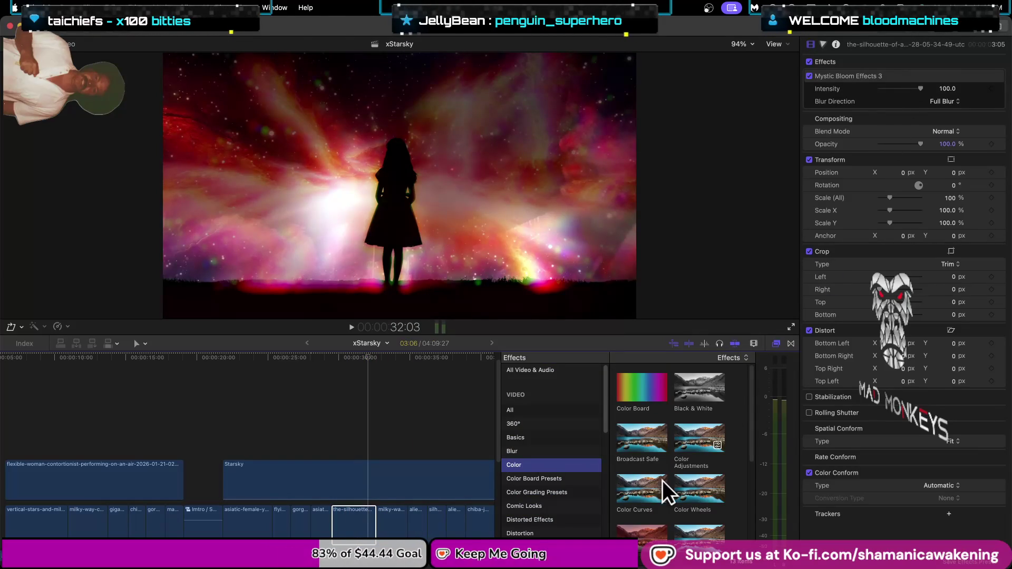
scroll(663, 480, "down", 3)
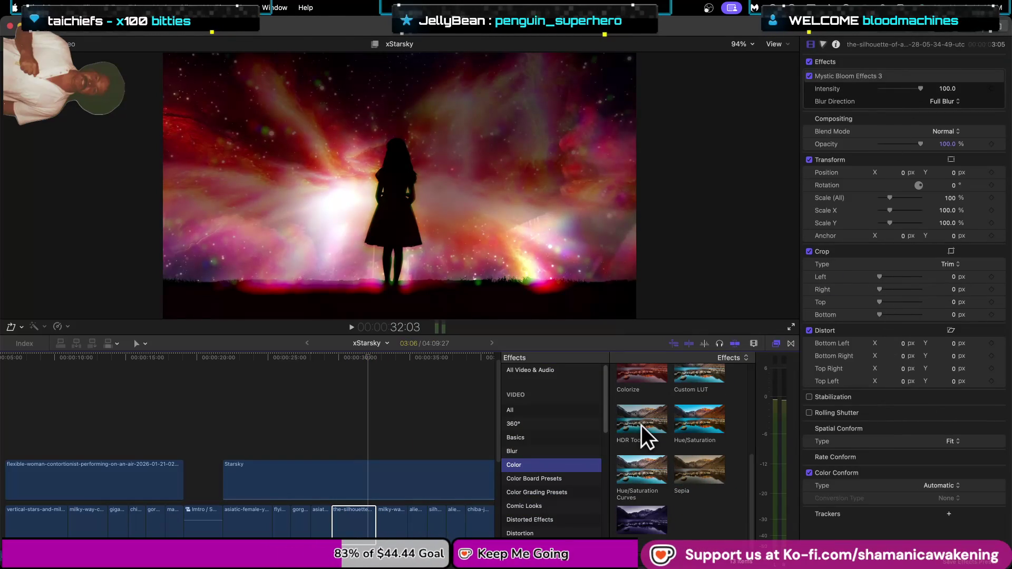
mouse_move(698, 371)
left_mouse_down()
mouse_move(568, 412)
mouse_move(370, 528)
left_mouse_up()
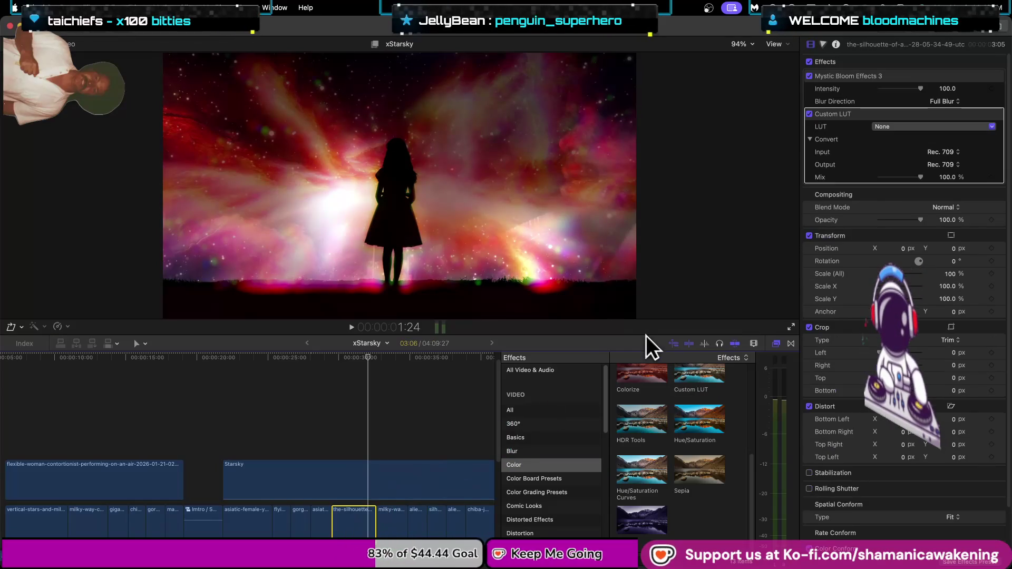
left_click(928, 127)
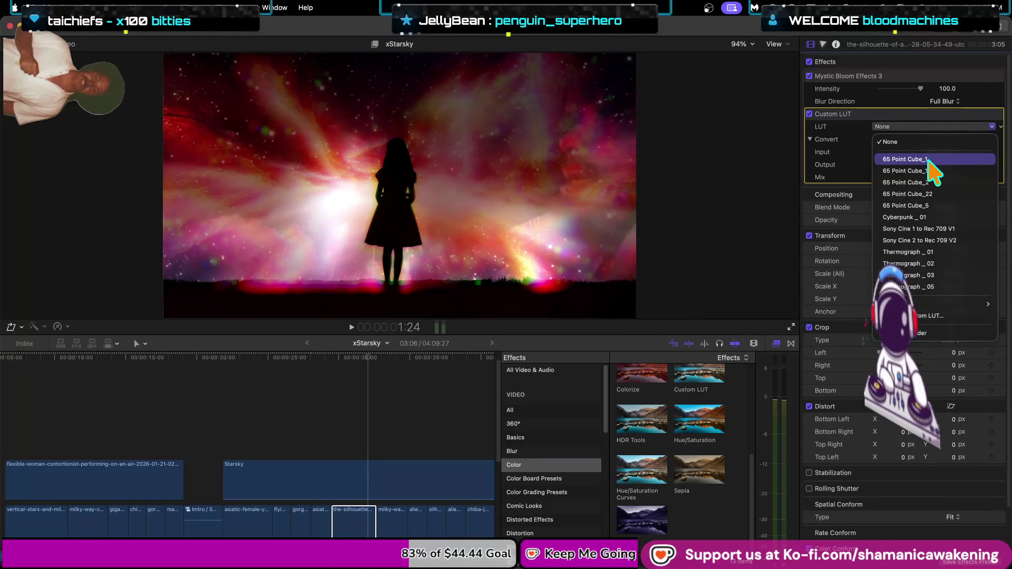
left_click(929, 160)
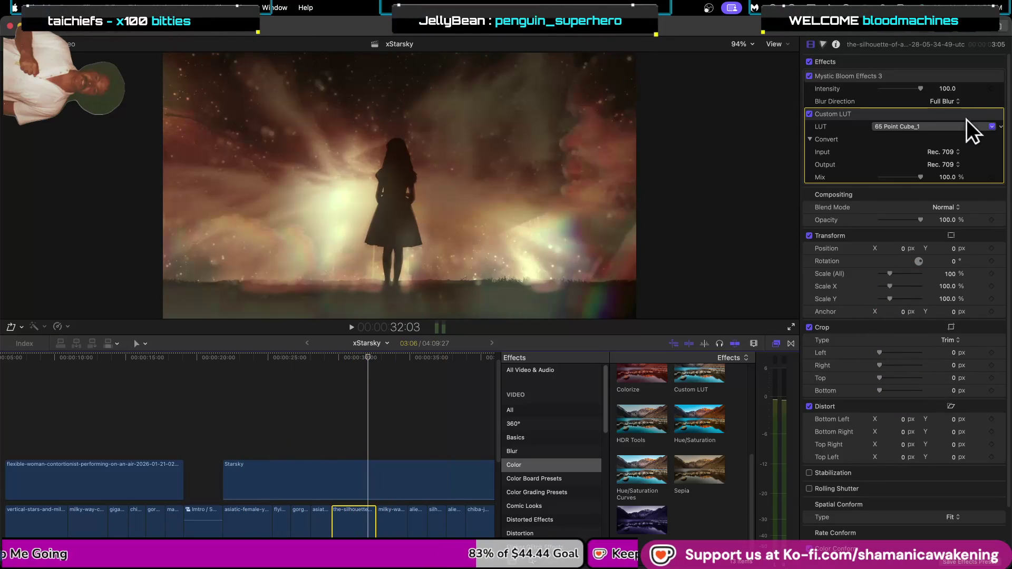
left_click(970, 127)
left_click(968, 126)
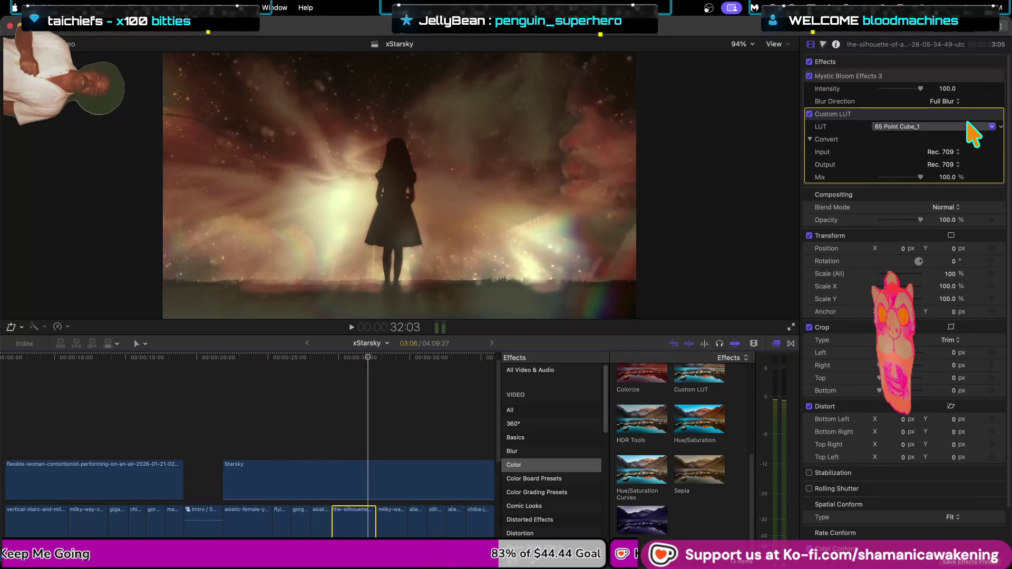
Set the silhouette clip's blend mode to Darken and delete the Custom LUT.
left_click(947, 200)
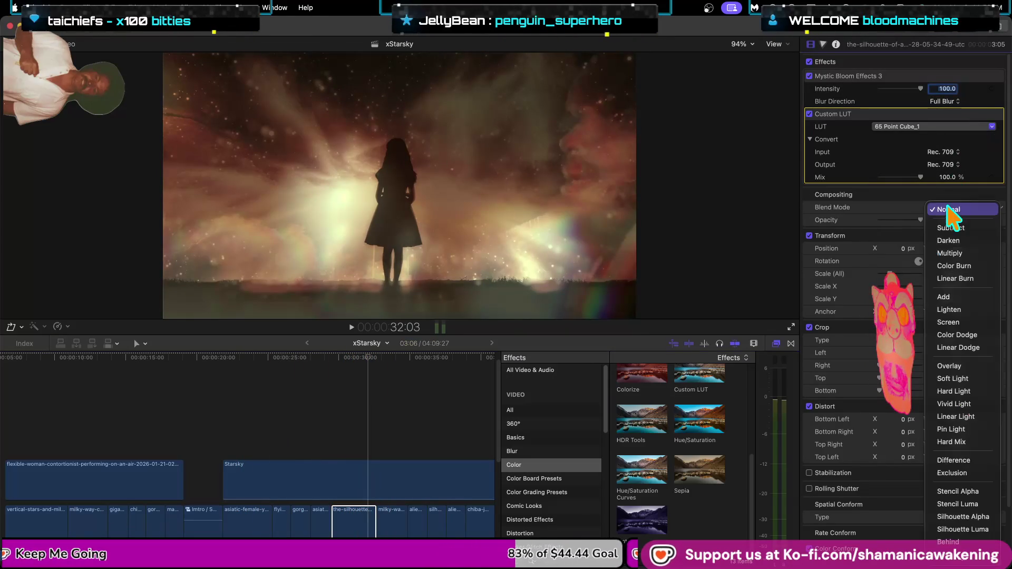
left_click(955, 248)
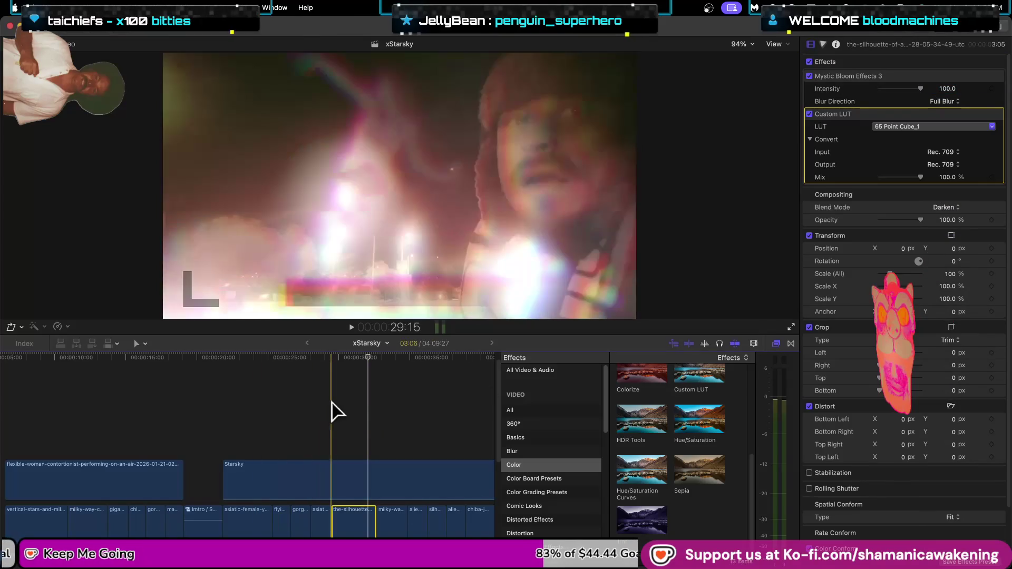
left_click(369, 412)
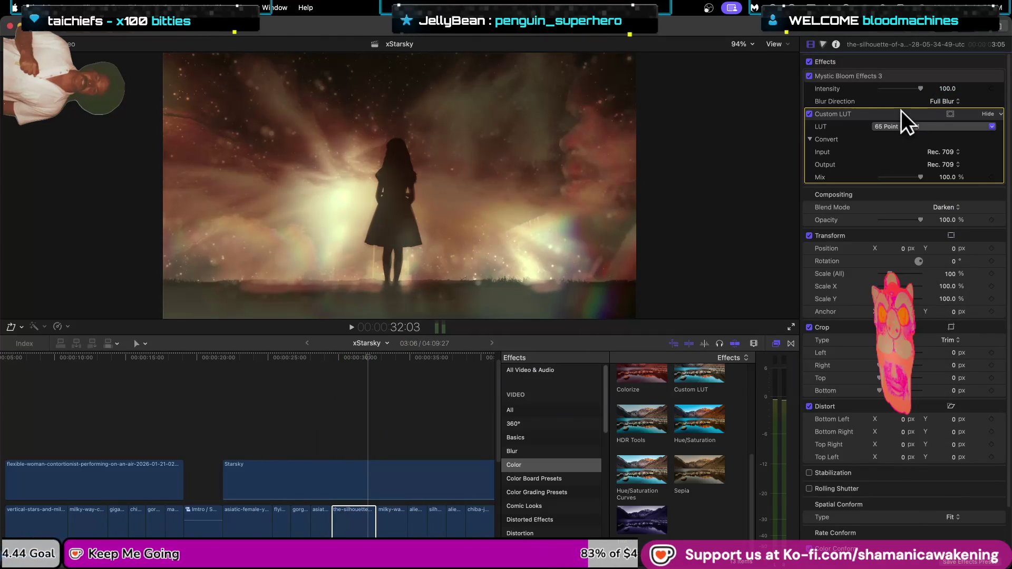
key("Delete")
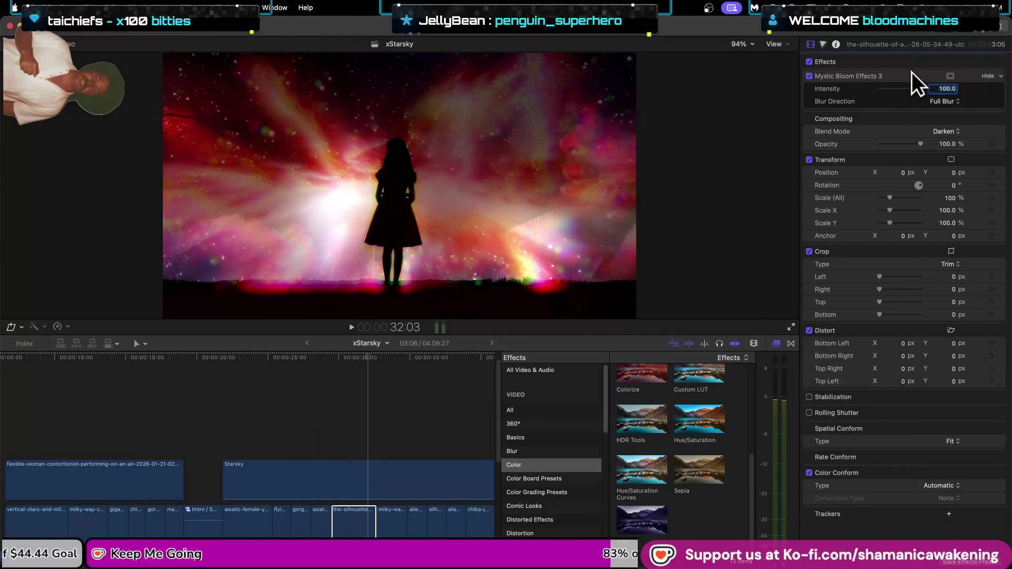
Try Mystic Bloom intensity and Horizontal/Vertical blur directions, then remove Mystic Bloom Effects 3.
left_click(917, 90)
mouse_move(919, 90)
left_mouse_down()
mouse_move(875, 93)
mouse_move(986, 83)
mouse_move(846, 92)
mouse_move(954, 88)
left_mouse_up()
left_click(952, 101)
left_click(952, 111)
left_click(949, 103)
left_click(952, 114)
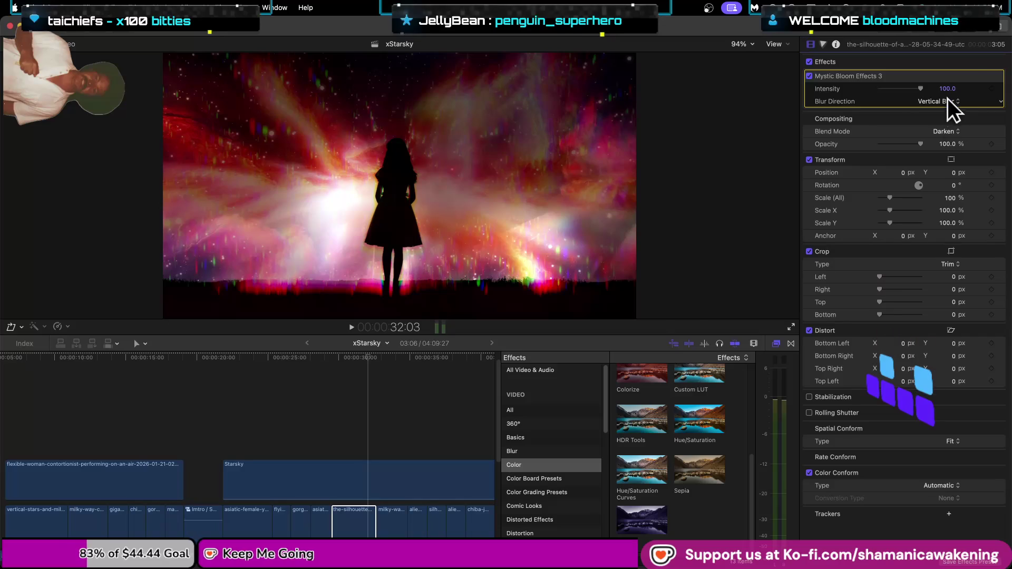
left_click(949, 92)
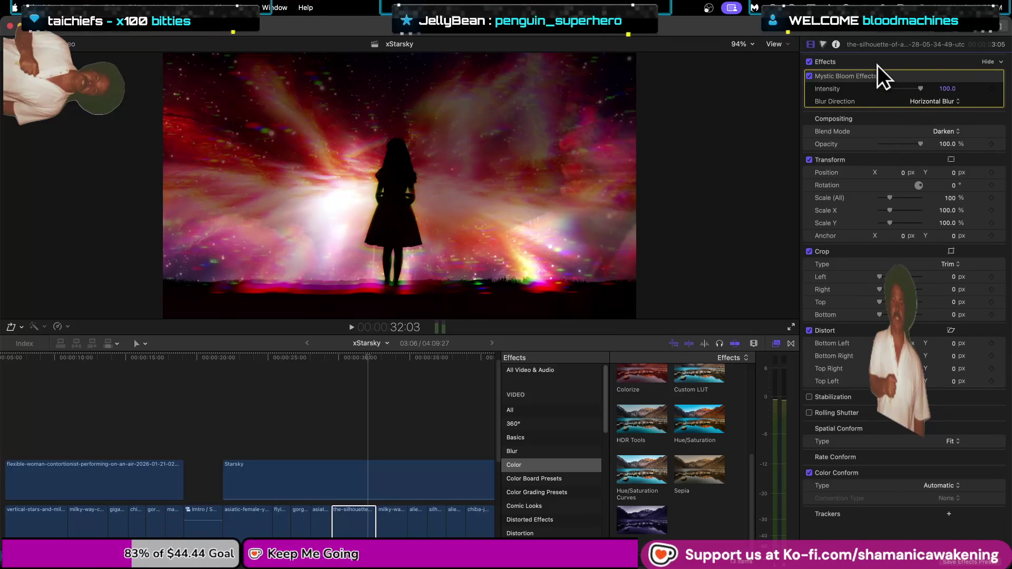
key("Delete")
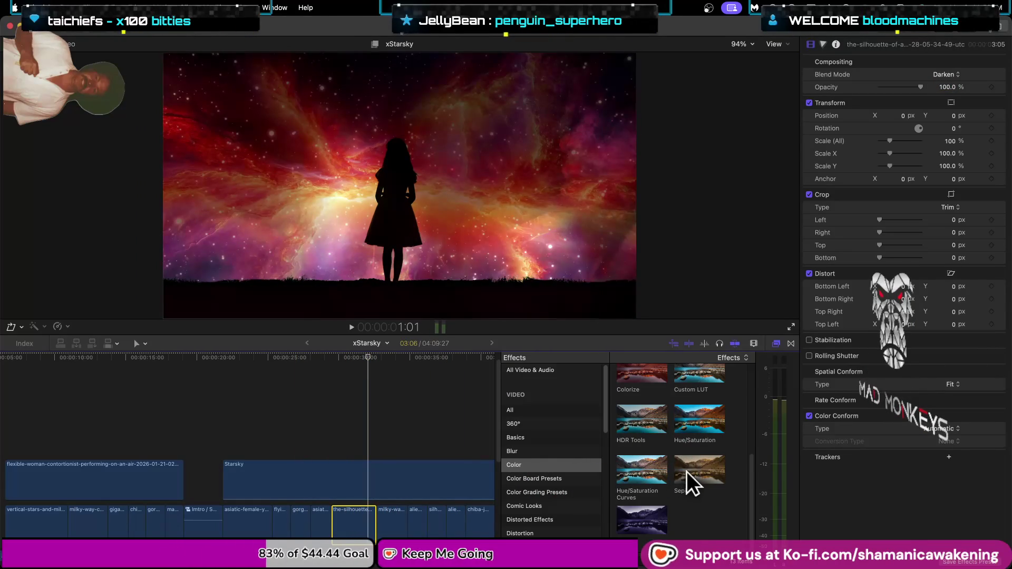
Add Glitch Effect 09 from Glitch Effects 2 to the silhouette clip and preview from about 20 seconds.
scroll(569, 489, "down", 5)
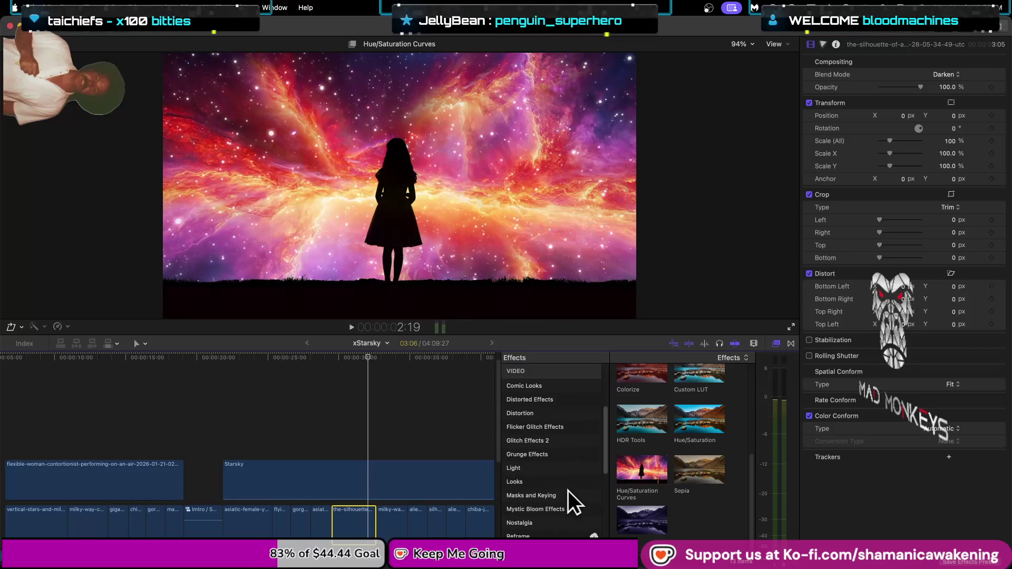
left_click(555, 441)
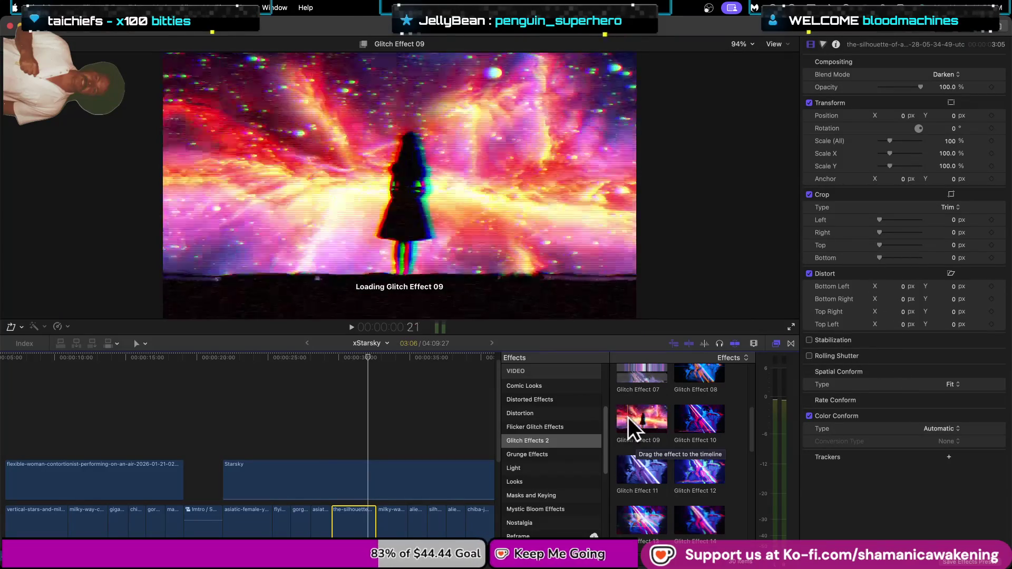
mouse_move(659, 414)
left_mouse_down()
mouse_move(599, 422)
mouse_move(387, 530)
mouse_move(366, 530)
left_mouse_up()
left_click(218, 368)
key("space")
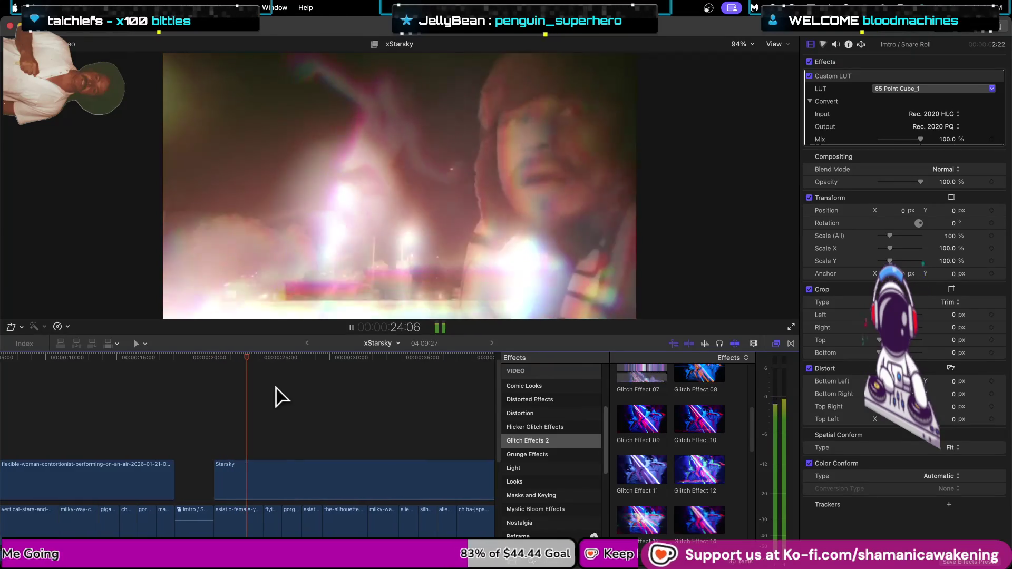
key("space")
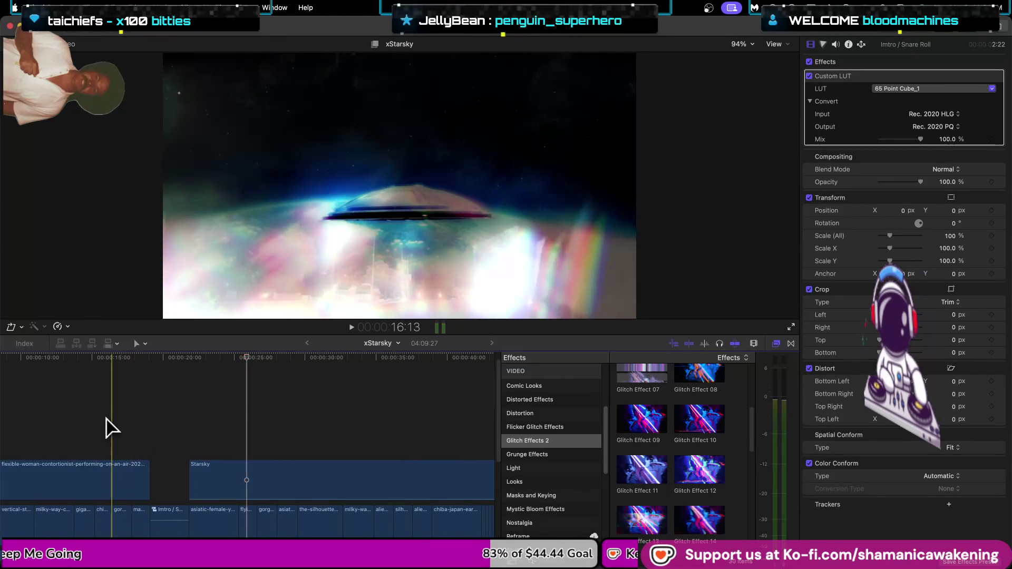
left_click(108, 420)
key("space")
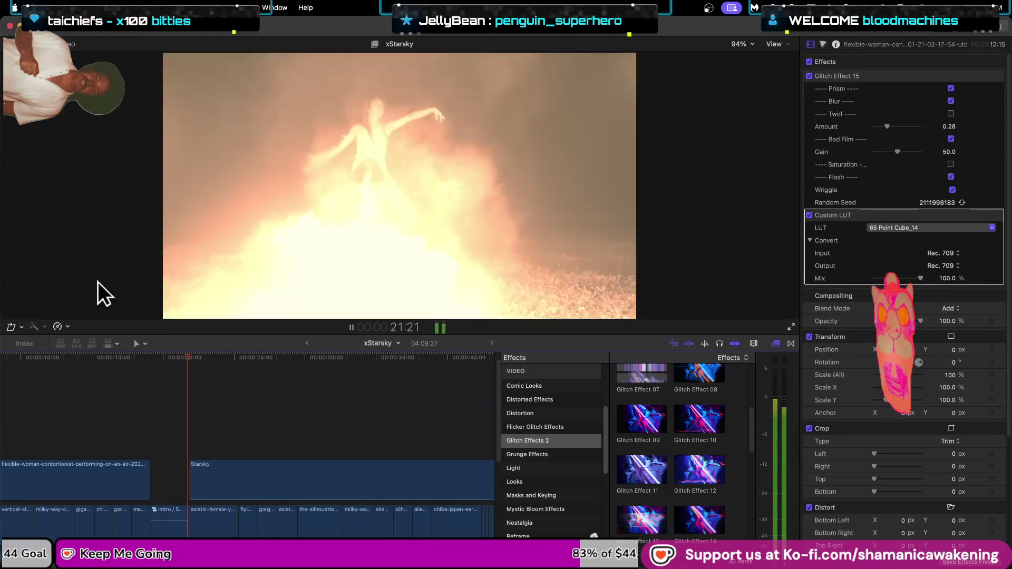
scroll(204, 416, "down", 4)
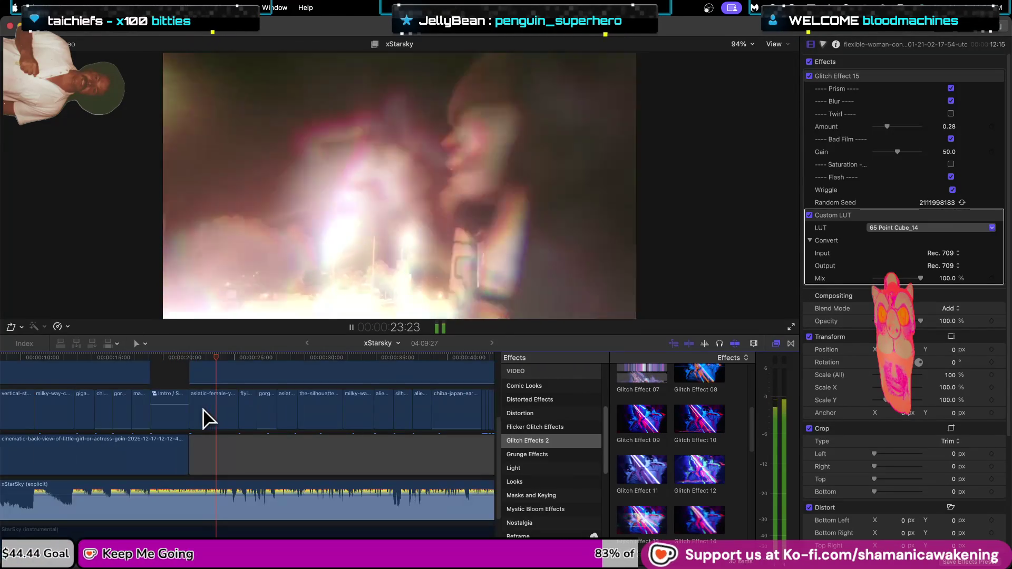
scroll(248, 432, "up", 2)
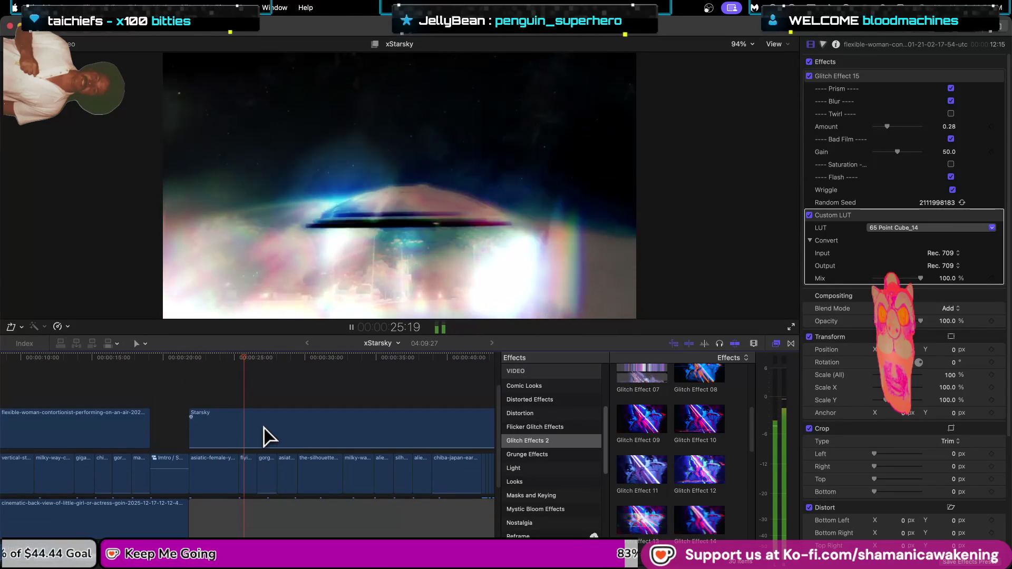
scroll(265, 436, "down", 1)
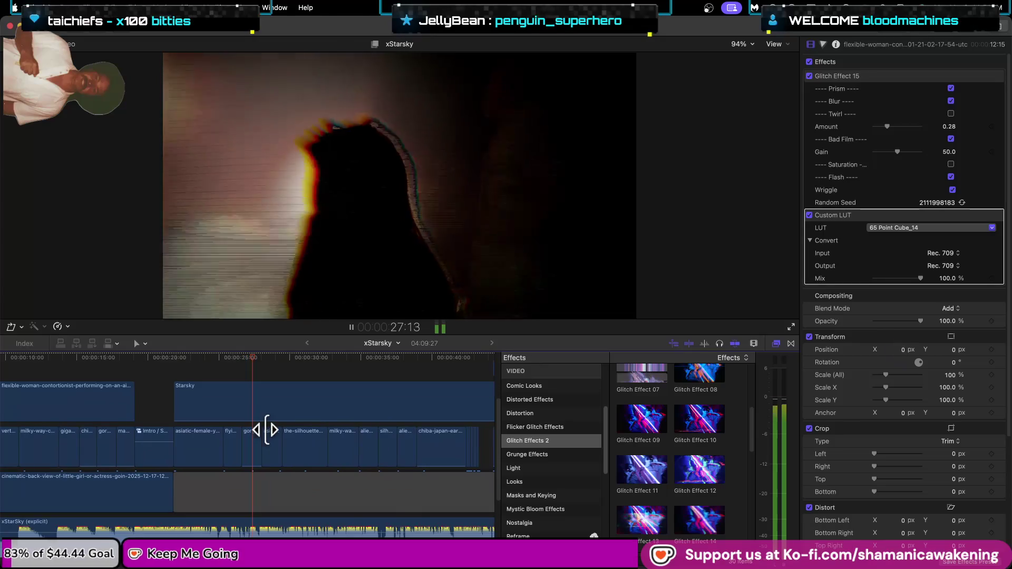
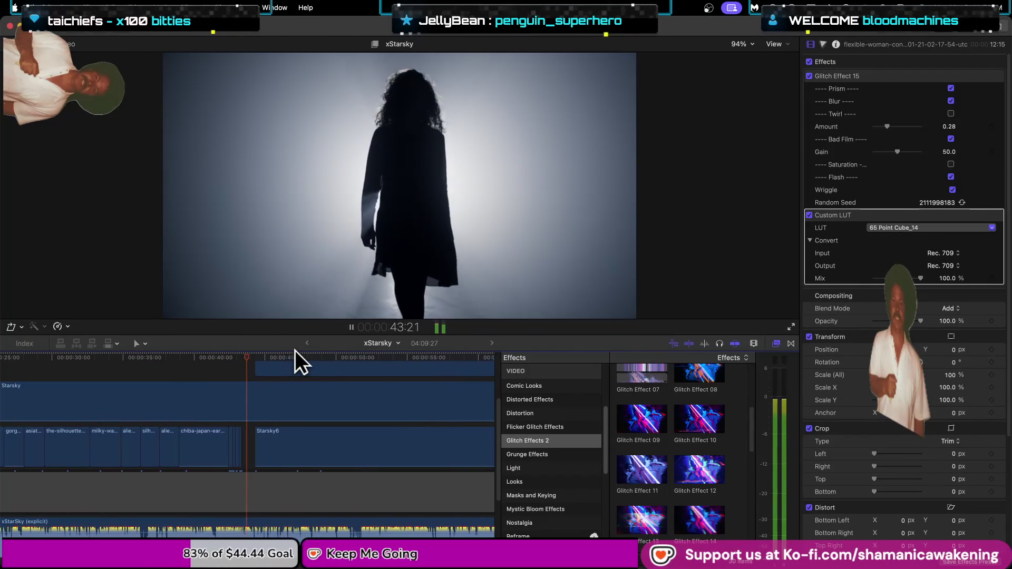
Stop the music video playback and select the Chiba Earth-map zoom clip.
key("space")
scroll(212, 443, "up", 5)
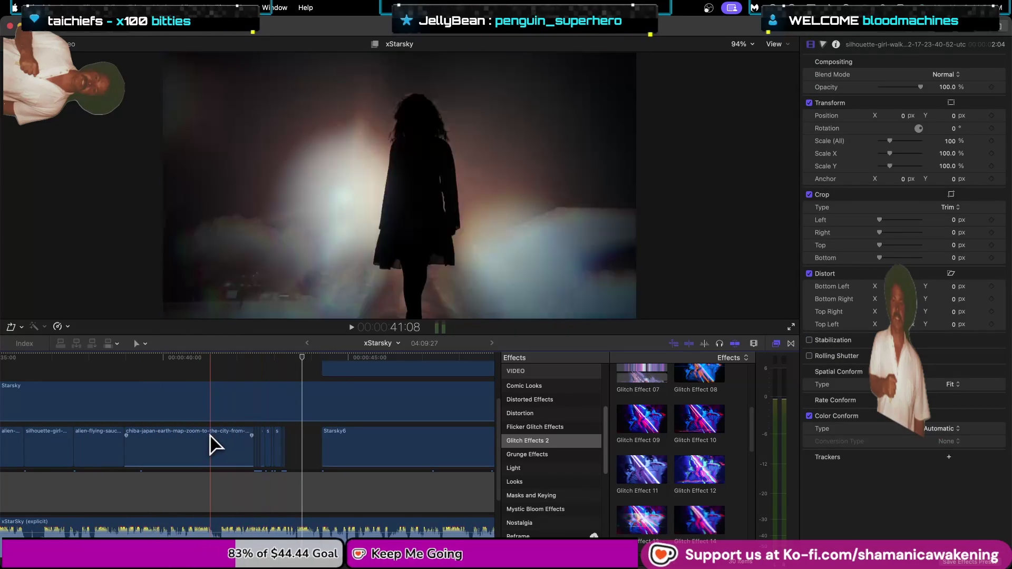
scroll(212, 445, "up", 2)
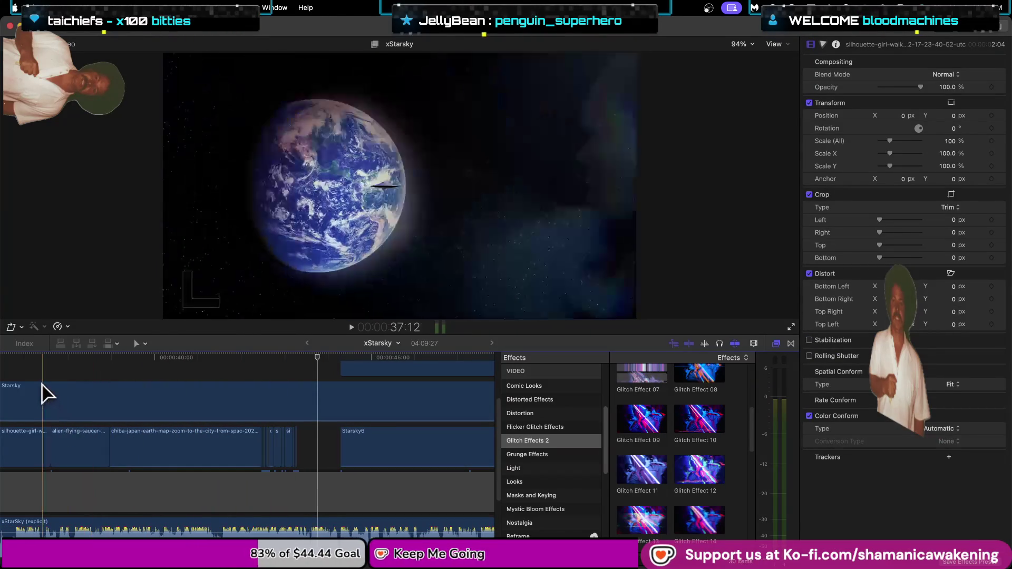
left_click(41, 389)
key("space")
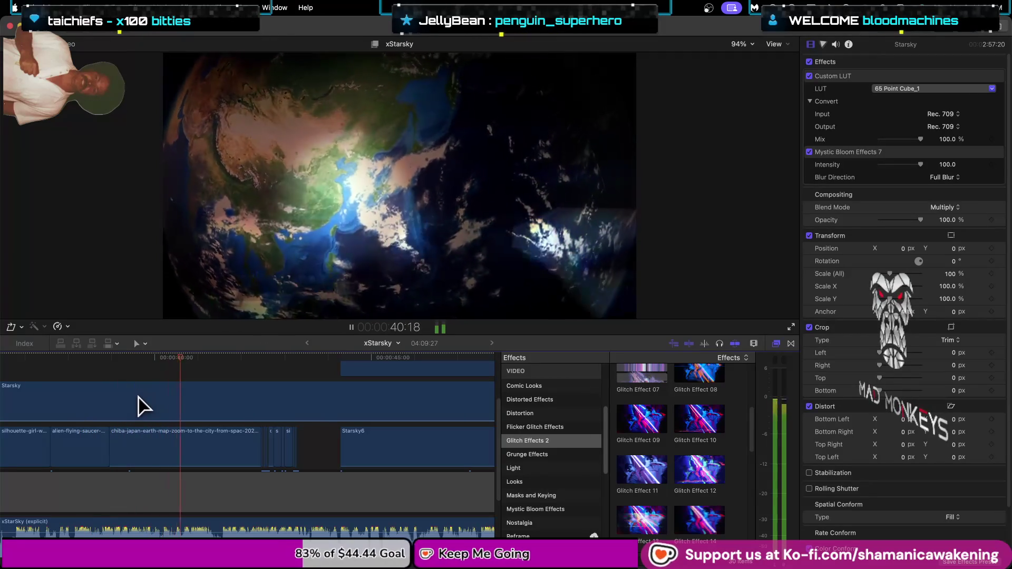
key("space")
left_click(147, 460)
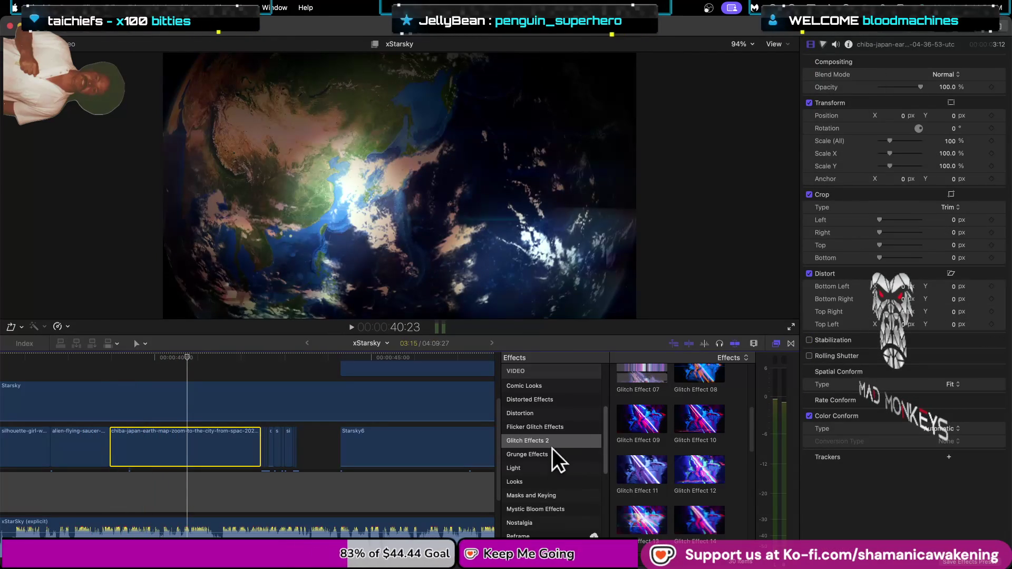
Apply the Custom LUT color effect to the Earth-map clip.
left_click(556, 413)
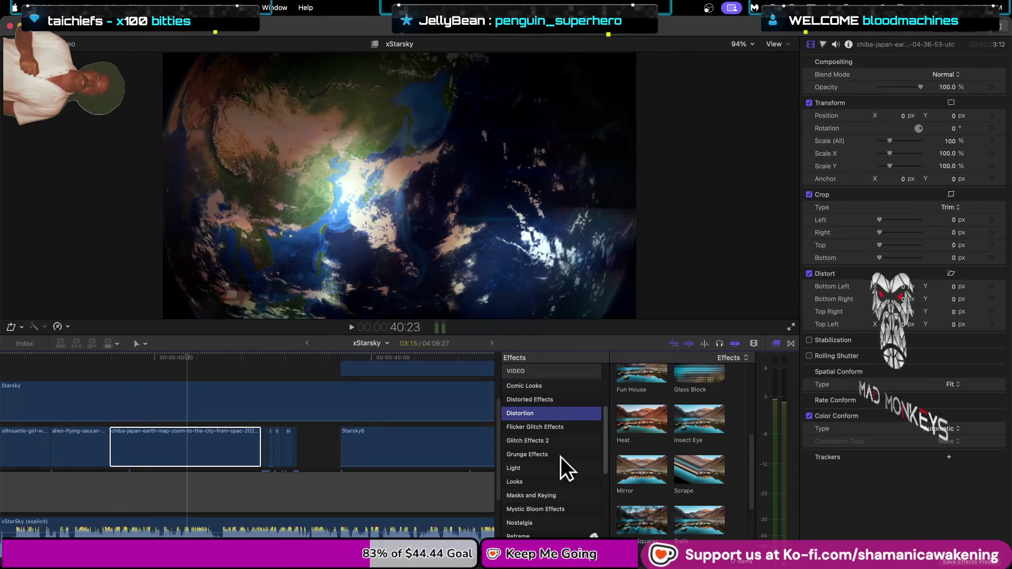
scroll(568, 417, "up", 3)
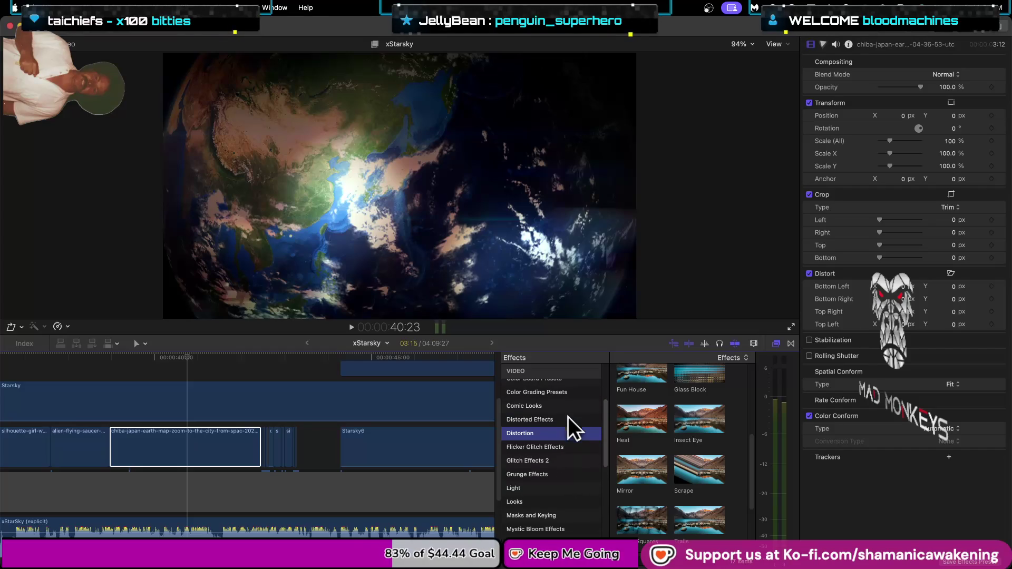
left_click(573, 391)
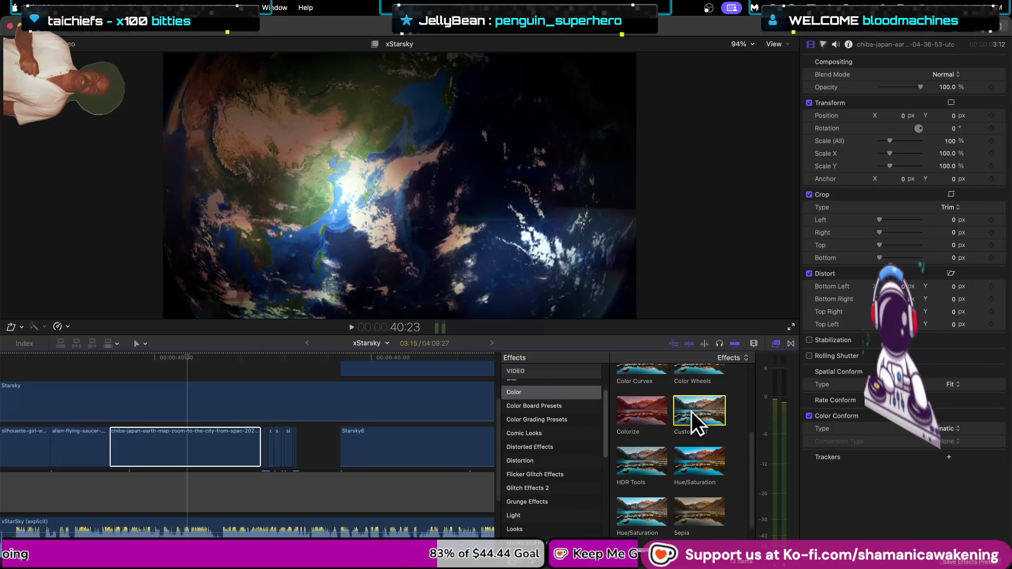
mouse_move(710, 411)
left_mouse_down()
mouse_move(337, 467)
mouse_move(235, 475)
mouse_move(211, 453)
left_mouse_up()
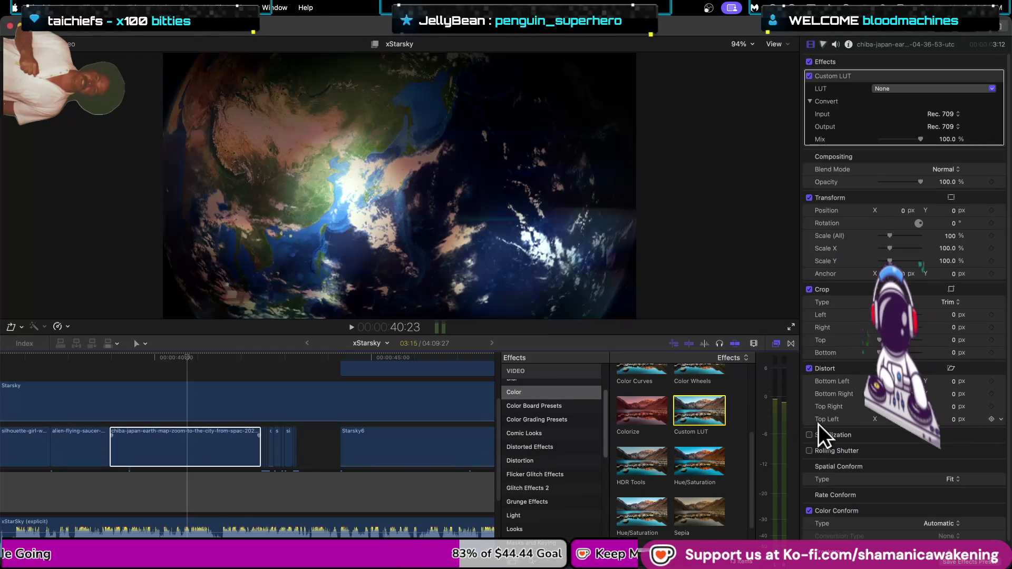
Set the Earth-map clip's Custom LUT to 65 Point Cube_1.
left_click(941, 88)
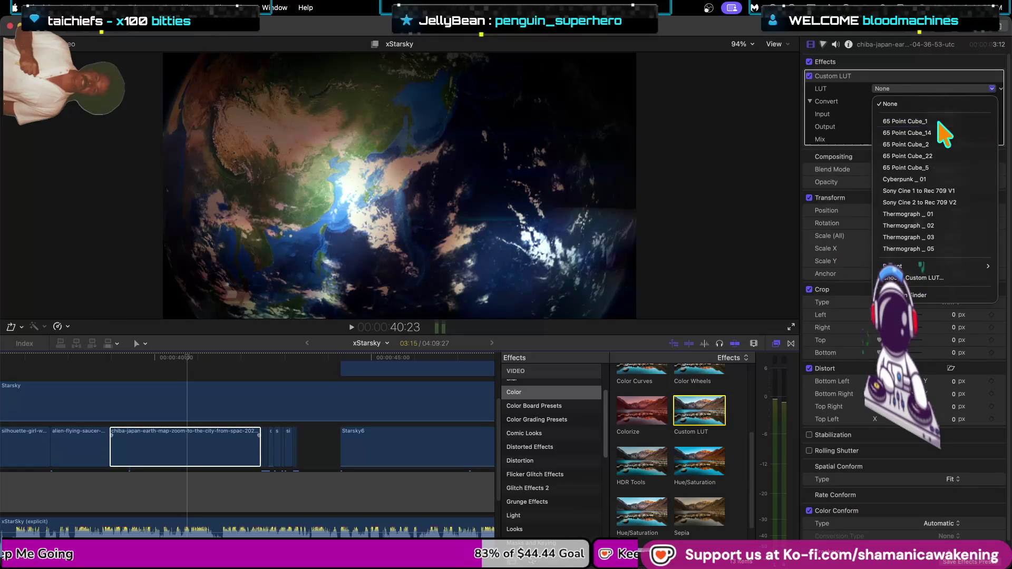
left_click(939, 122)
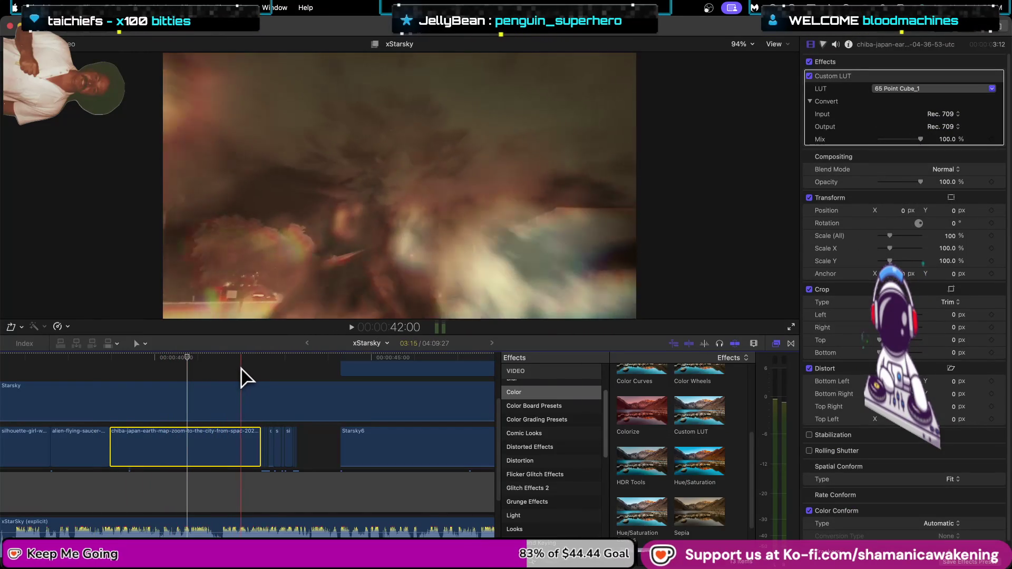
key("super+equal")
key("super+equal")
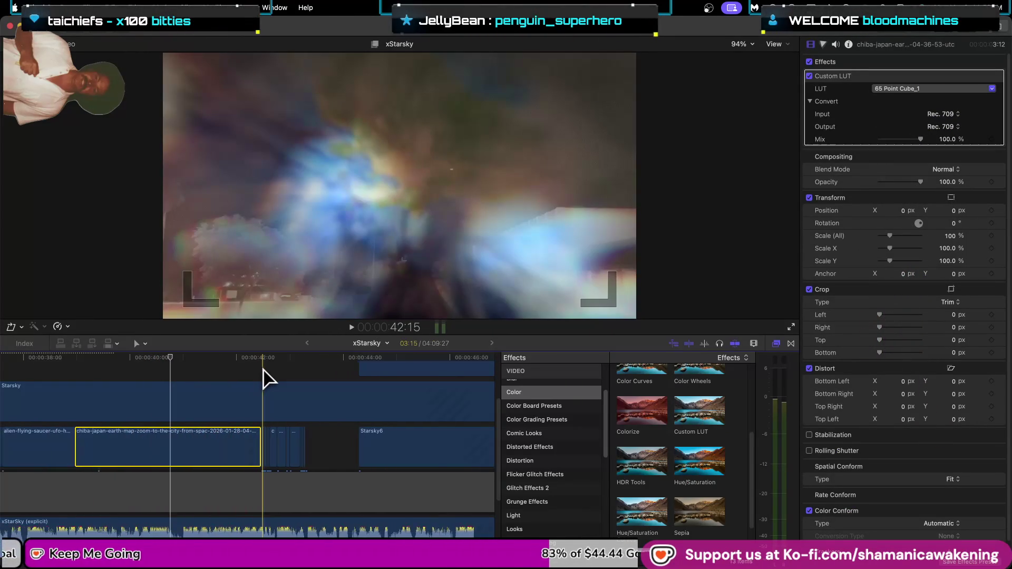
key("super+equal")
key("super+equal")
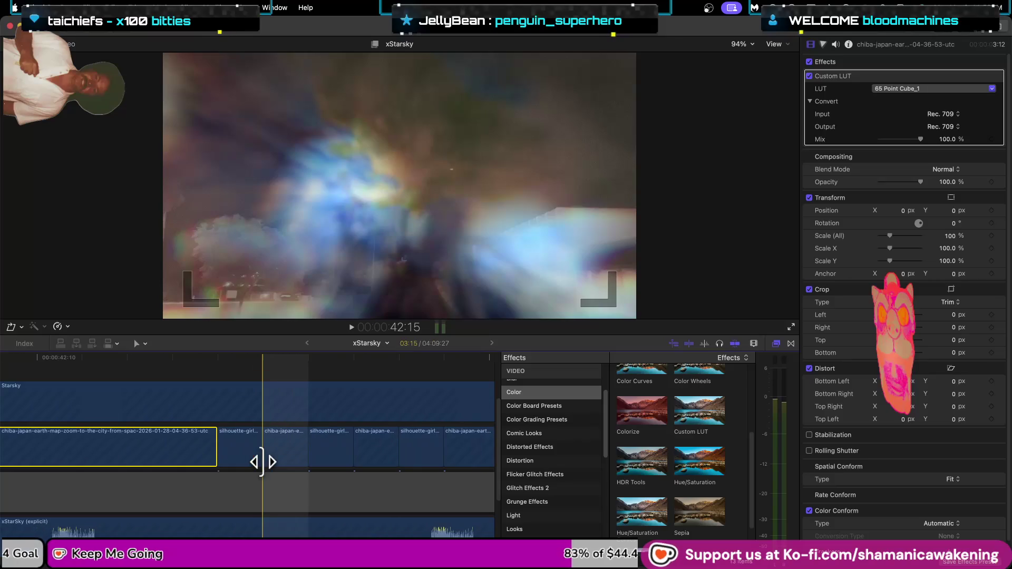
key("super+equal")
mouse_move(260, 355)
left_mouse_down()
mouse_move(238, 358)
mouse_move(231, 423)
left_mouse_up()
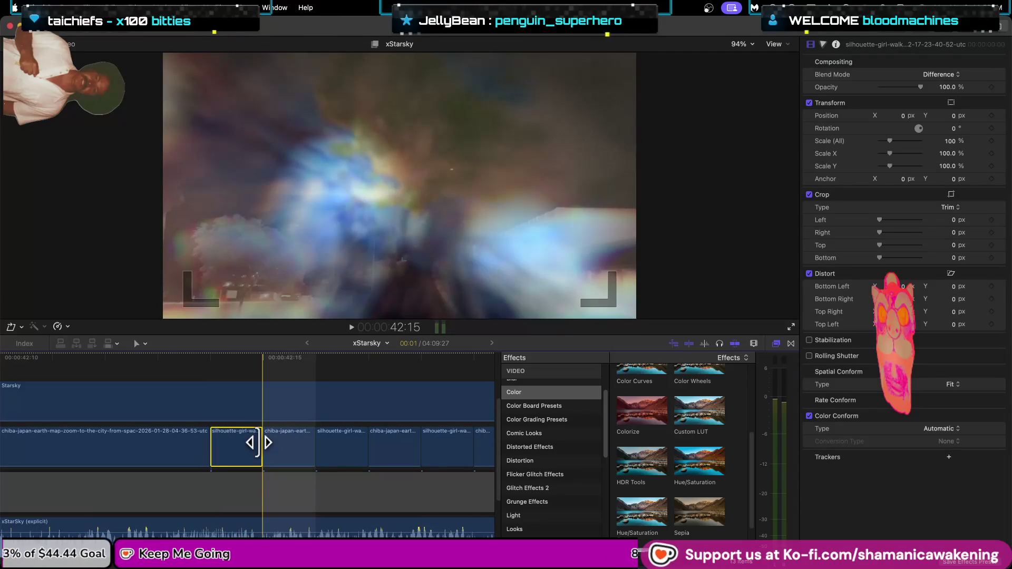
Give the silhouette-girl clip a Custom LUT set to 65 Point Cube_1.
mouse_move(709, 424)
left_mouse_down()
mouse_move(361, 441)
mouse_move(255, 473)
mouse_move(248, 463)
left_mouse_up()
left_click(946, 89)
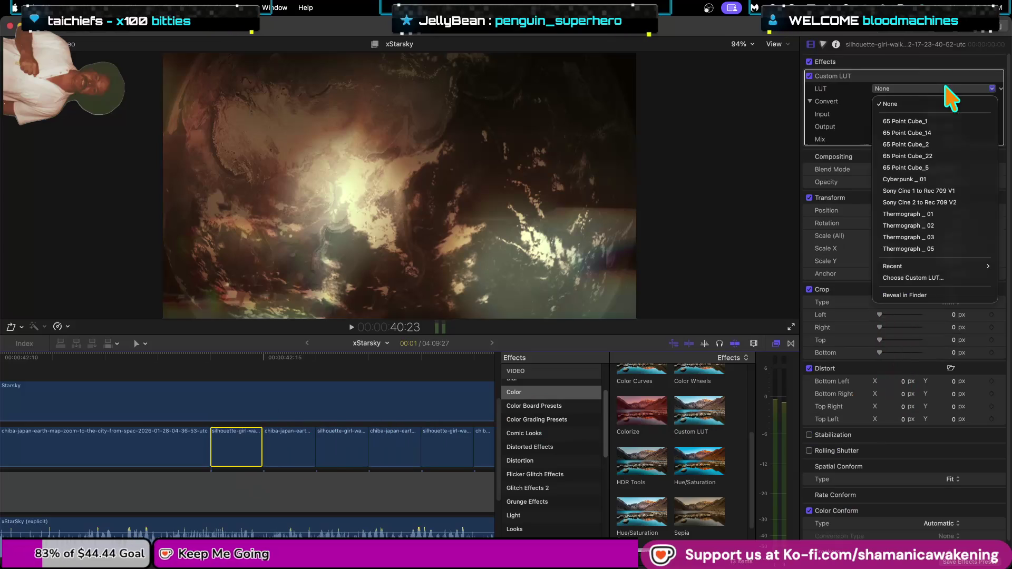
left_click(935, 120)
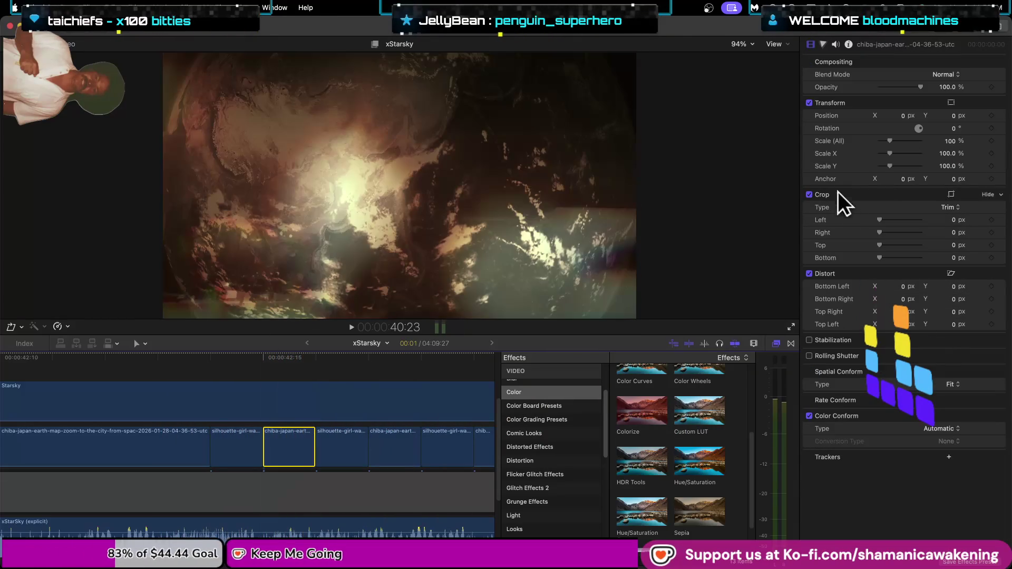
Check the clip's blend mode options, keeping it at Normal.
left_click(944, 86)
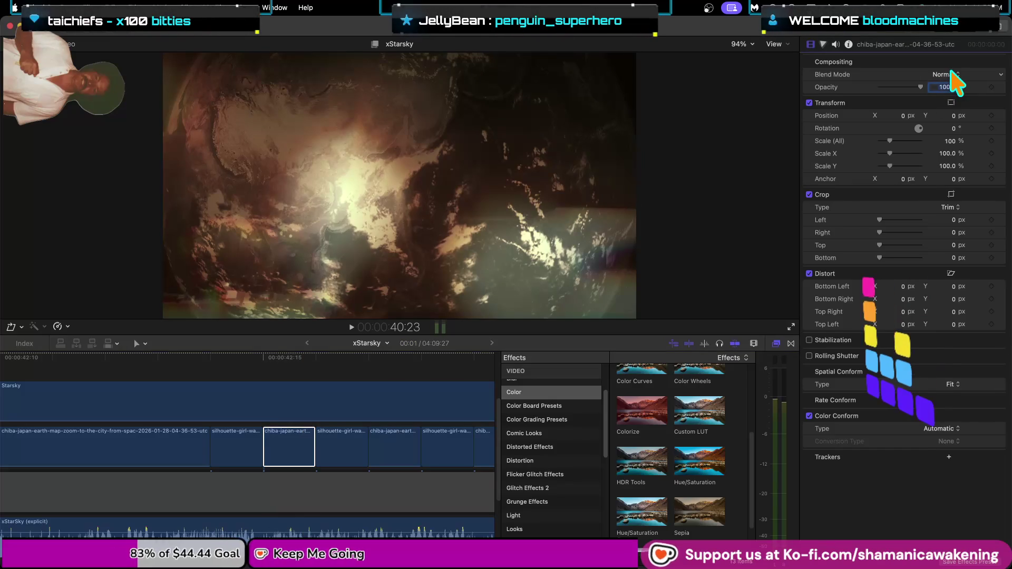
left_click(953, 75)
left_click(926, 74)
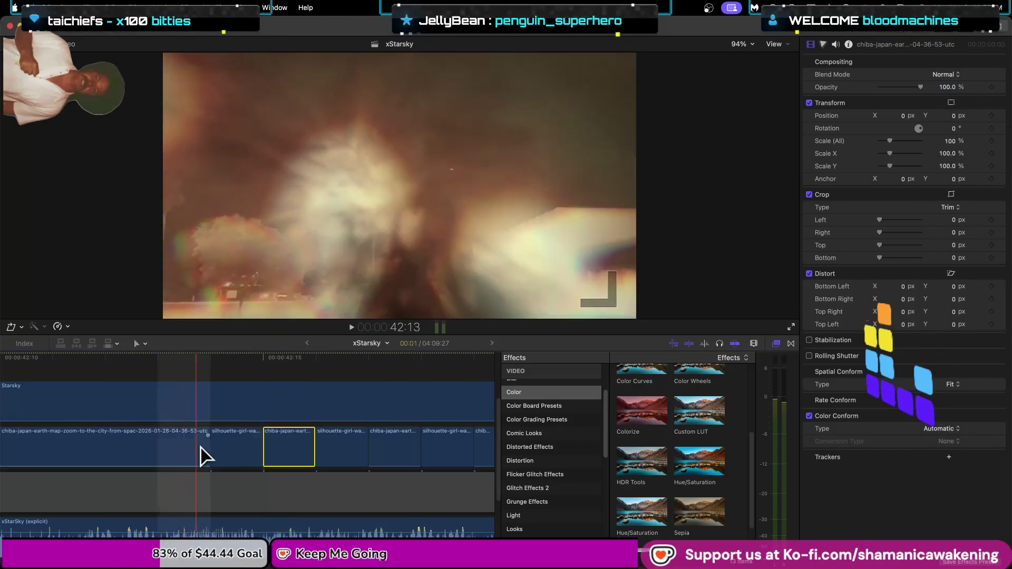
key("alt+super+v")
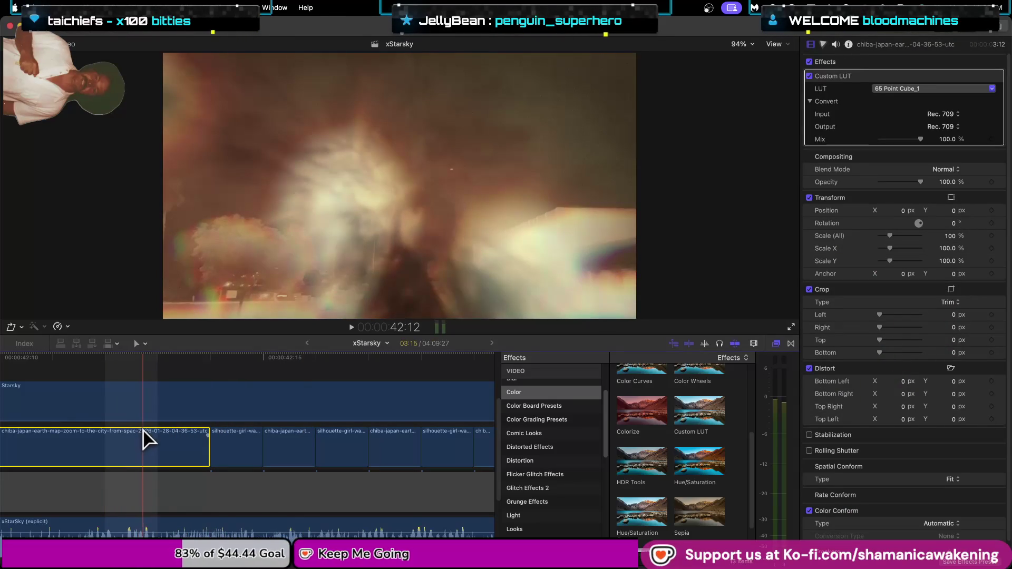
left_click(243, 442)
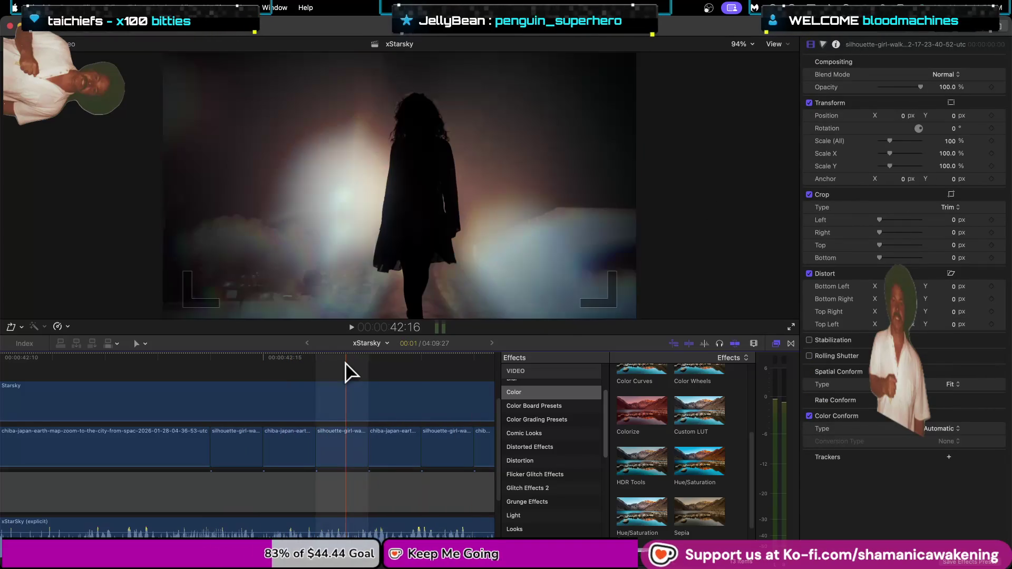
Add an unset Custom LUT effect to the next clip in the timeline.
left_click(347, 369)
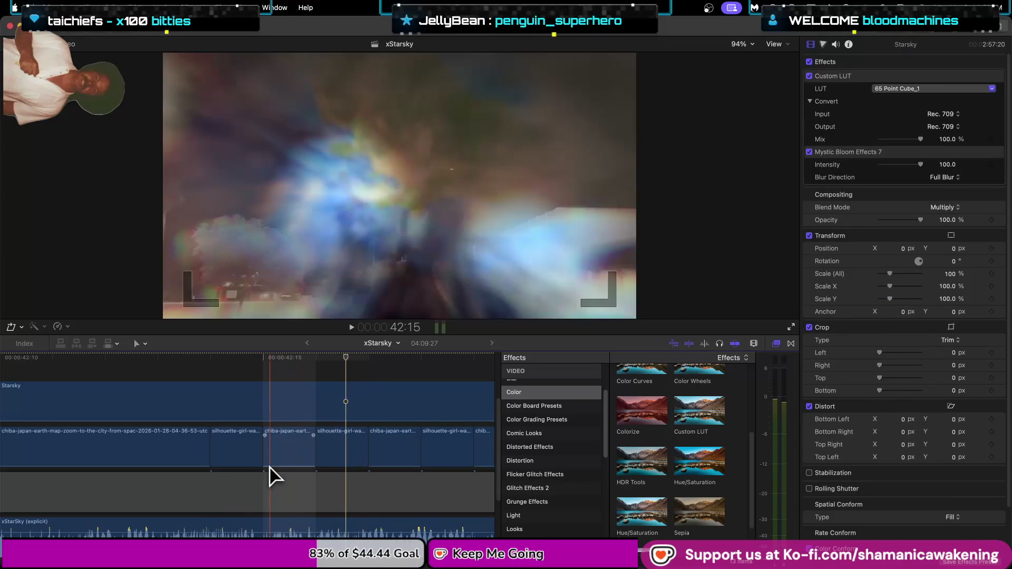
left_click(294, 447)
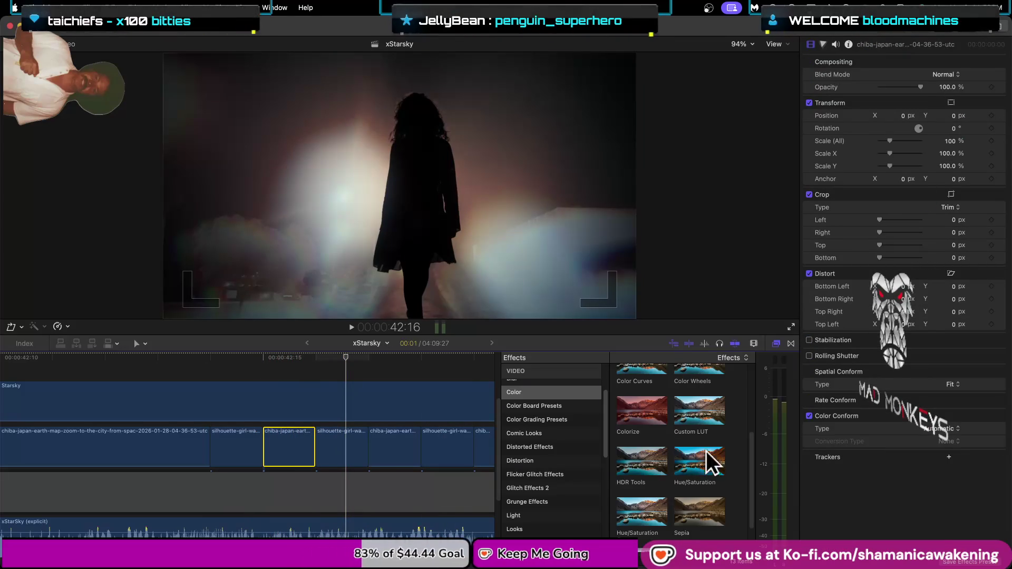
left_click_drag(711, 415, 343, 449)
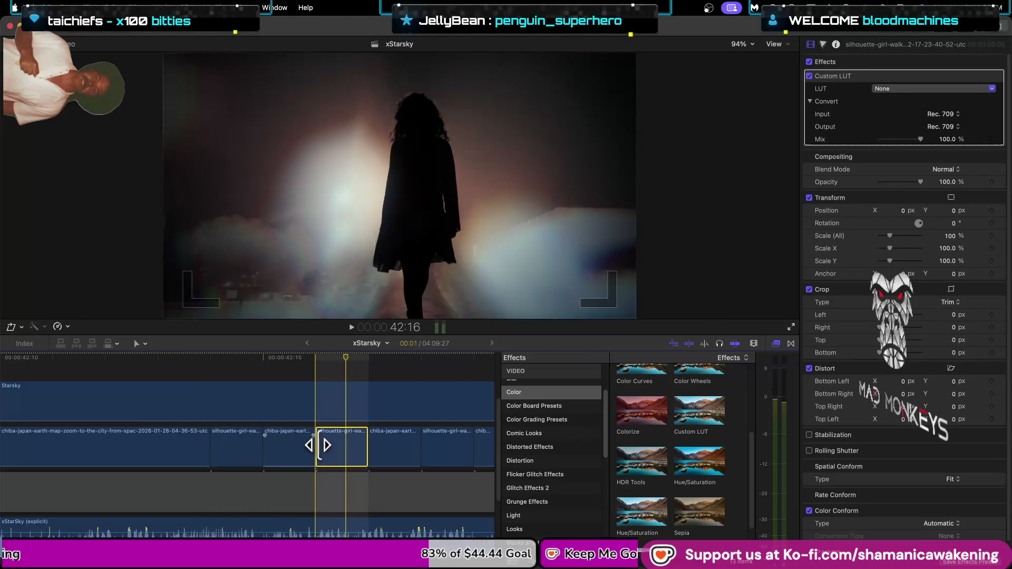
left_click(287, 453)
Grade the short Earth-map clip with Custom LUT 65 Point Cube_1, keeping Normal blending.
left_click_drag(695, 414, 291, 443)
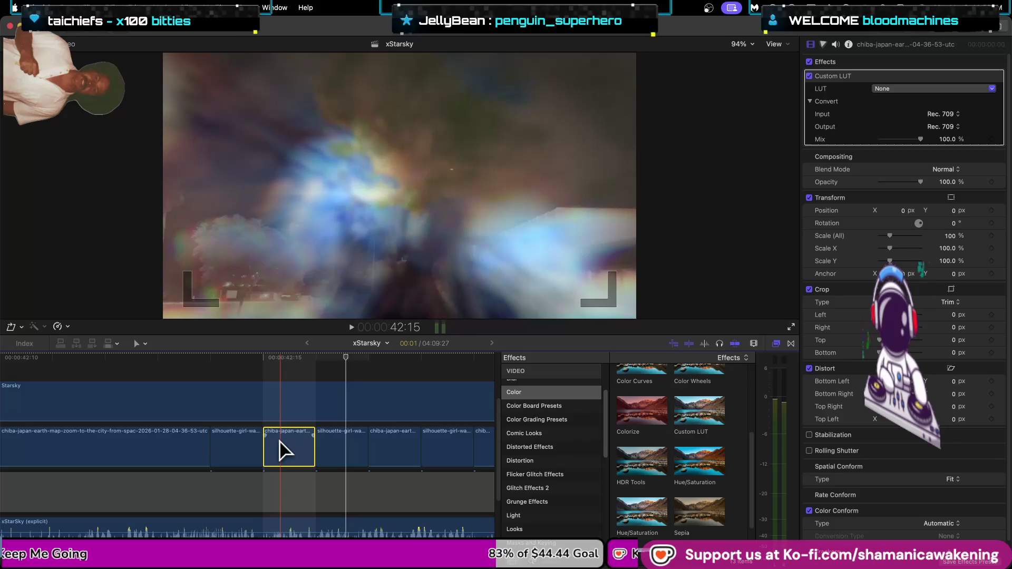
left_click(943, 88)
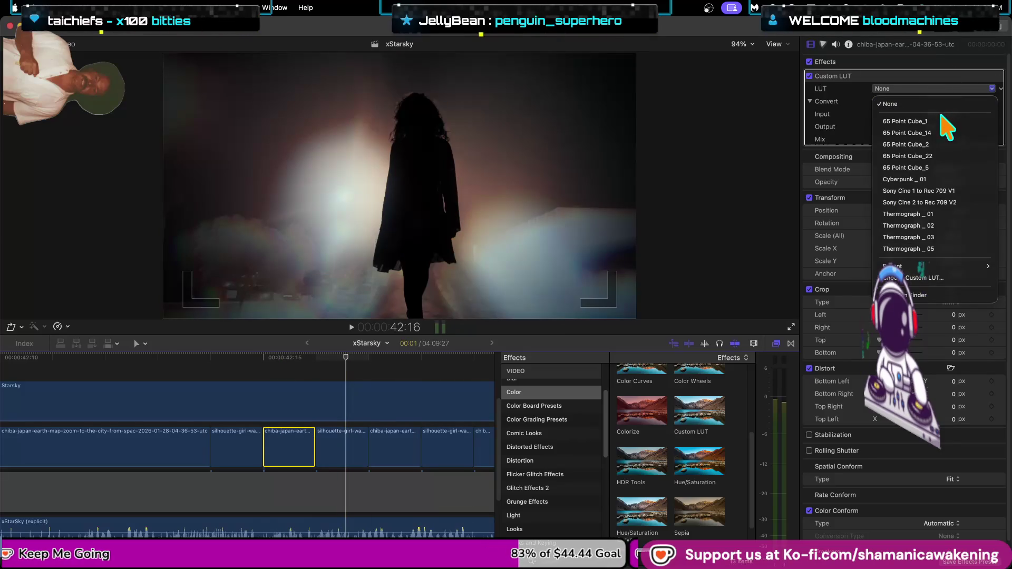
left_click(942, 120)
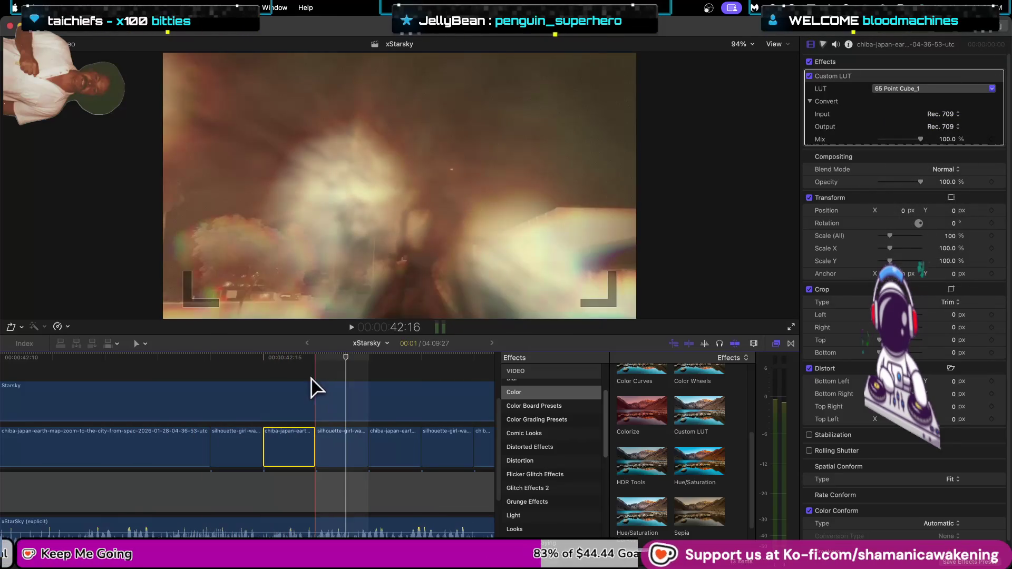
left_click(947, 88)
left_click(890, 120)
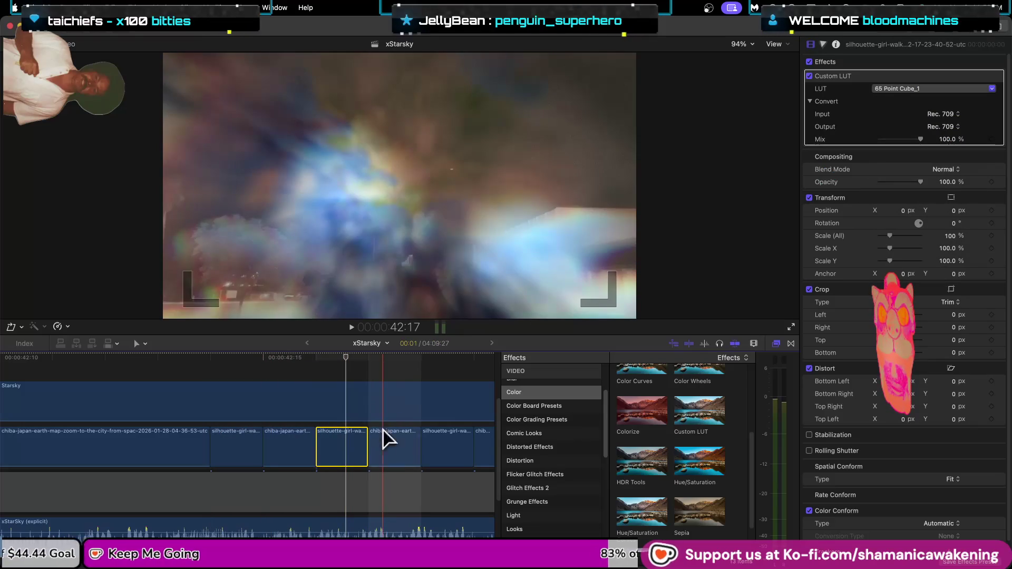
left_click_drag(338, 357, 390, 356)
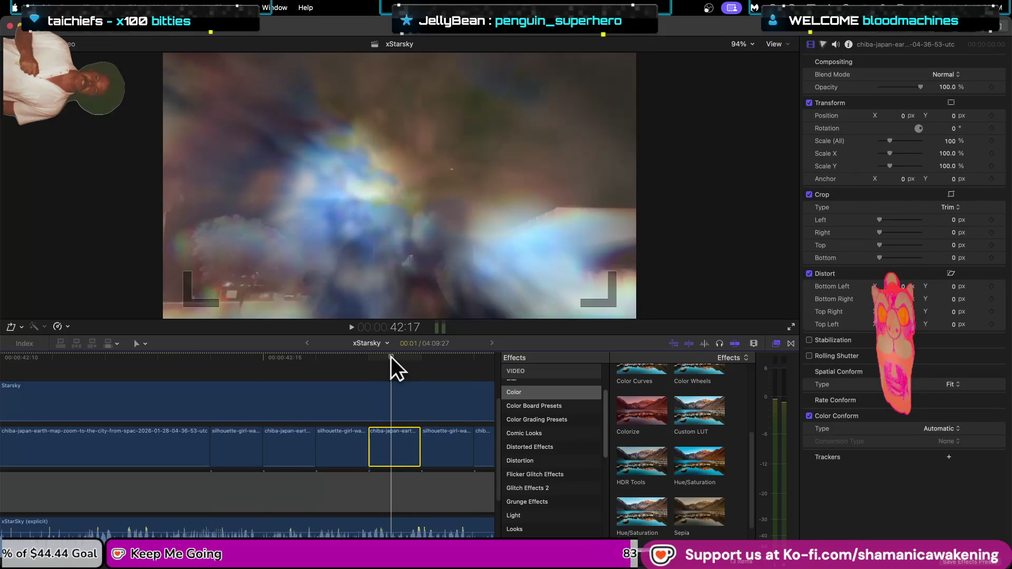
left_click(947, 75)
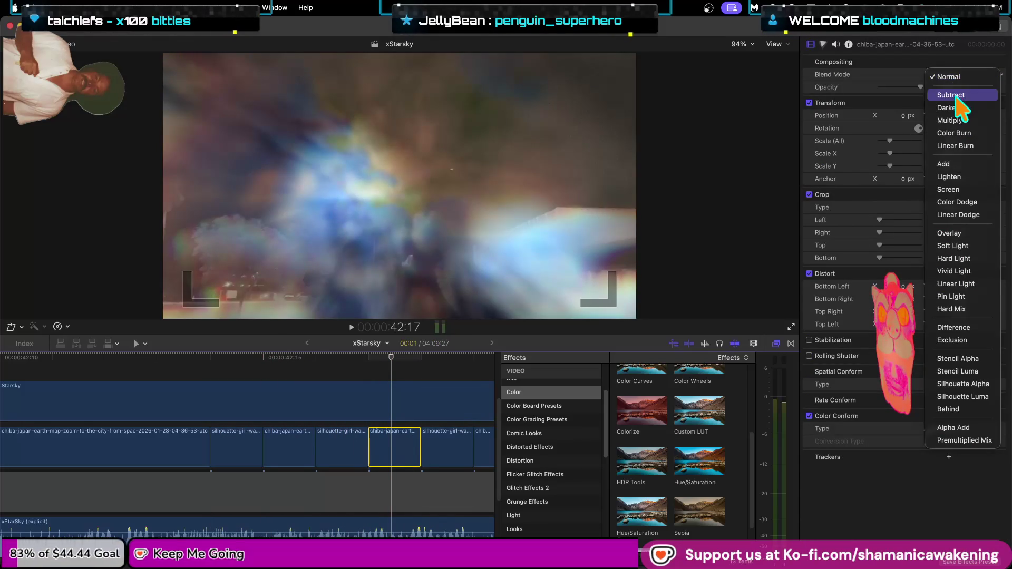
left_click(928, 77)
Apply Custom LUT 65 Point Cube_1 to the next chiba-japan Earth-map clip.
left_click_drag(703, 409, 394, 448)
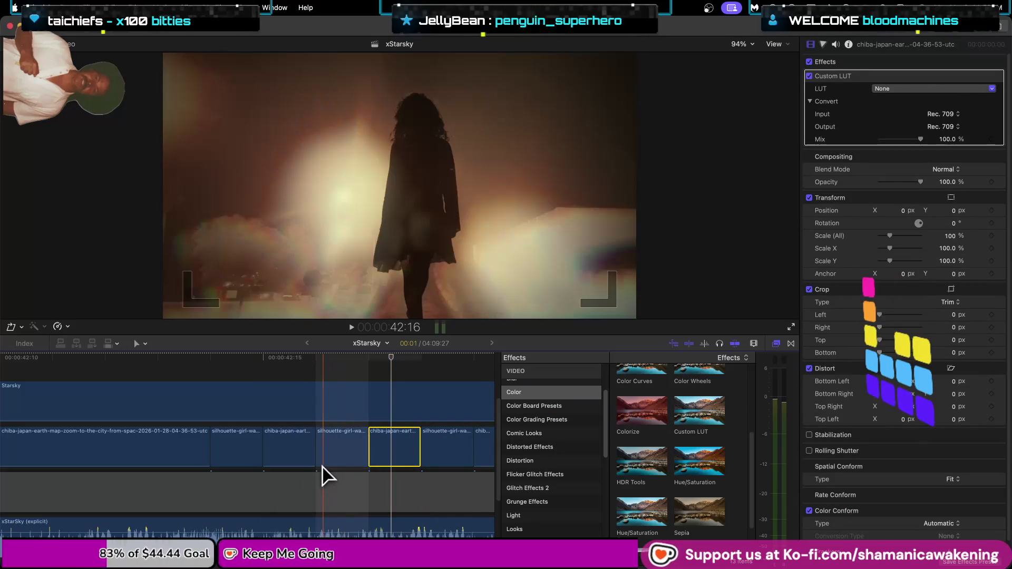
left_click(397, 451)
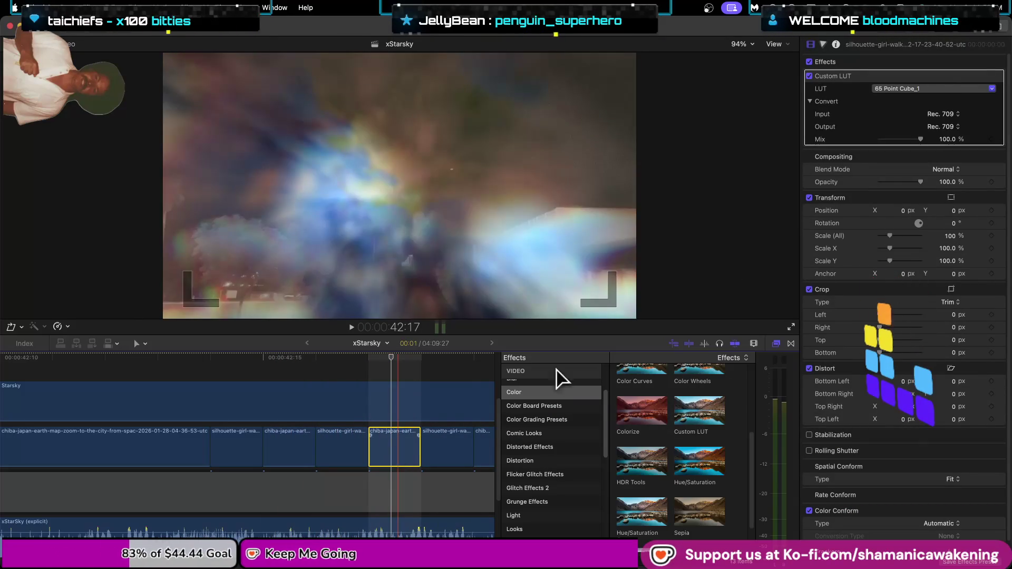
left_click(950, 79)
left_click(948, 86)
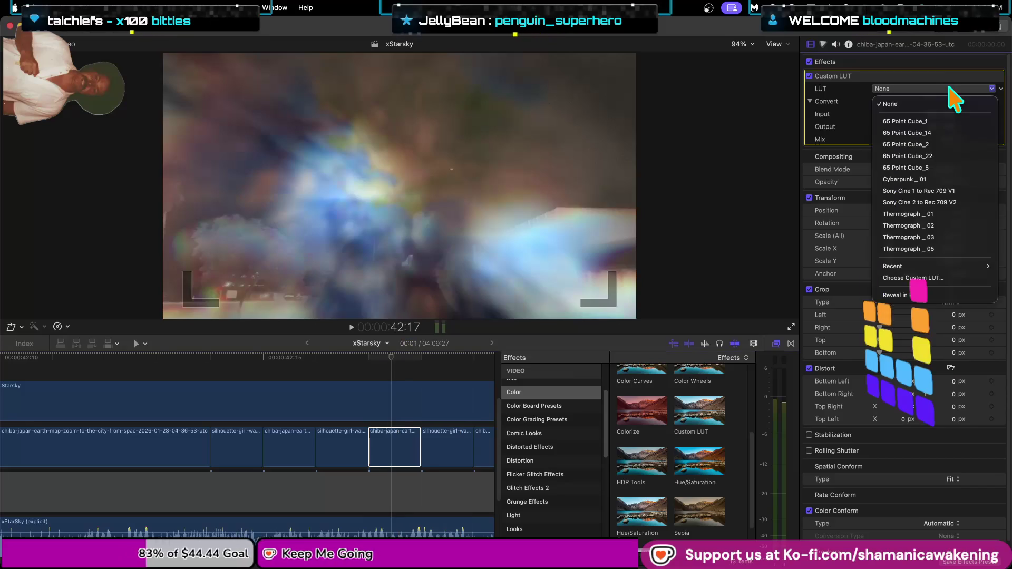
left_click(928, 122)
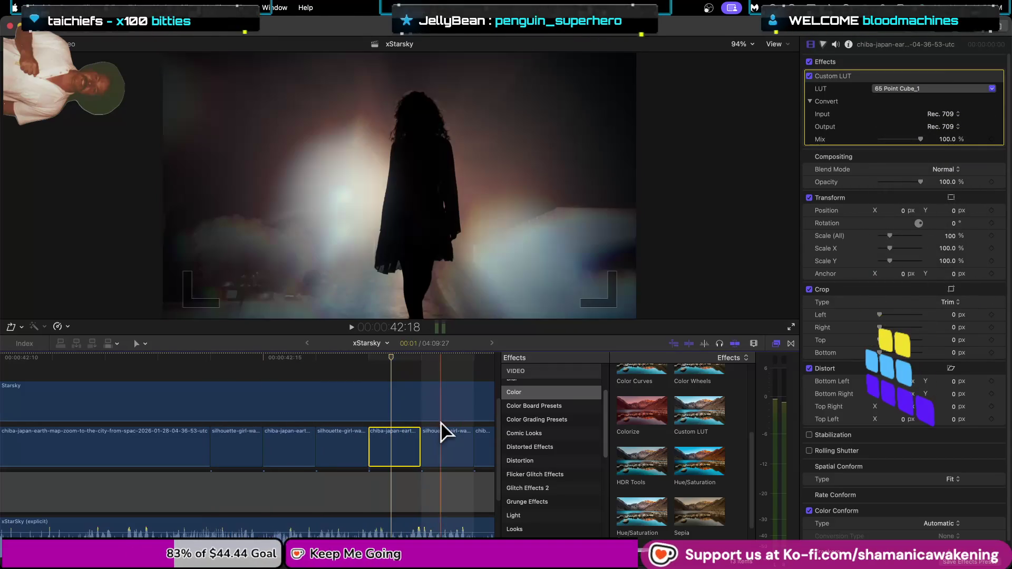
left_click(448, 459)
left_click_drag(390, 369, 441, 364)
Try blend modes on the silhouette clip at 42:18, setting Multiply.
left_click(943, 75)
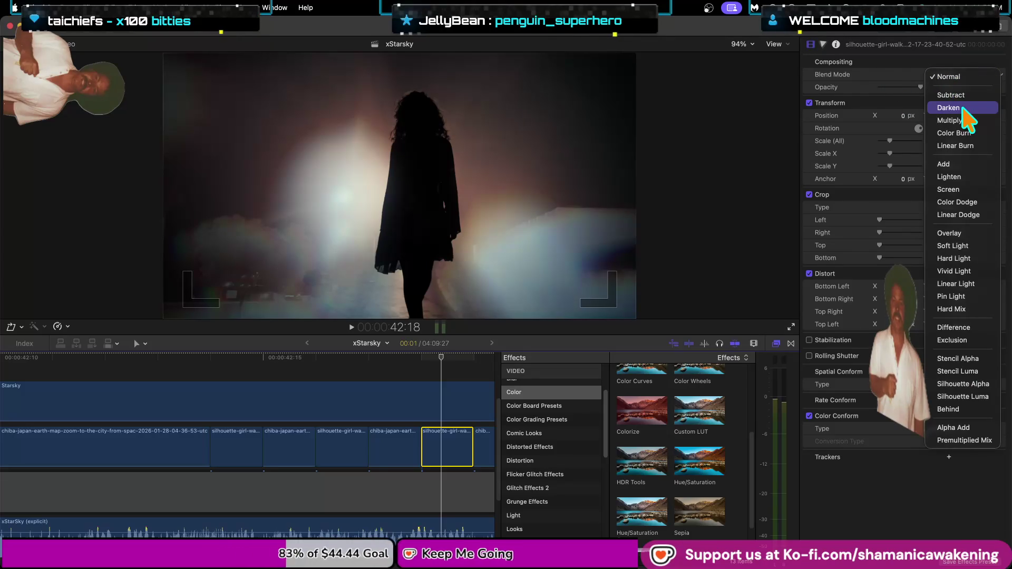
left_click(895, 77)
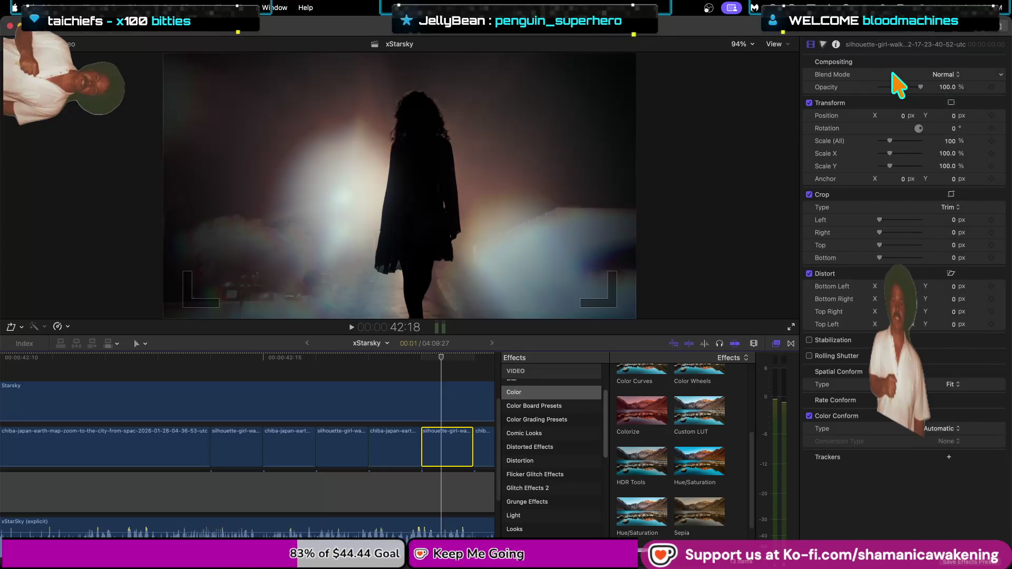
left_click(949, 74)
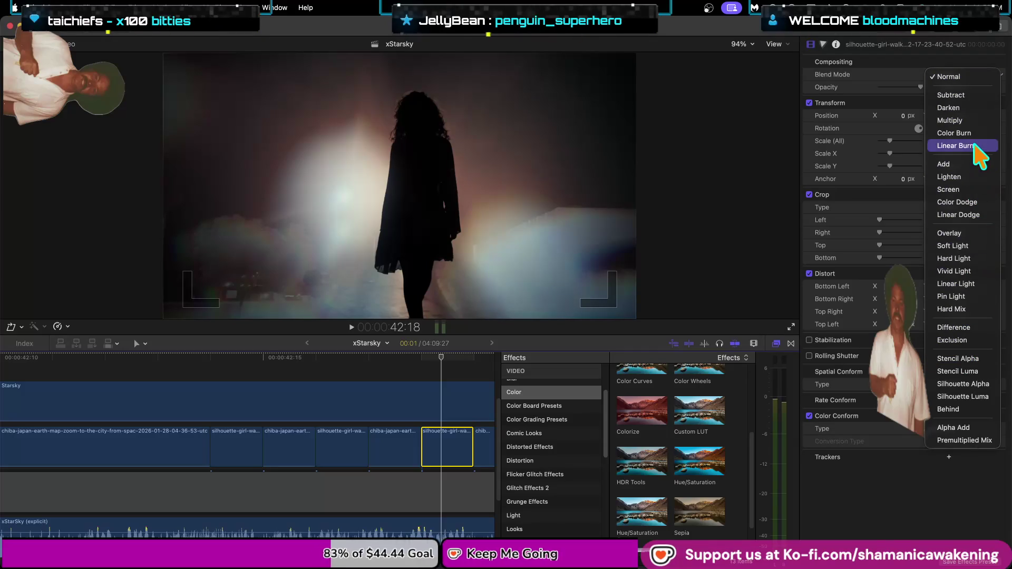
left_click(950, 120)
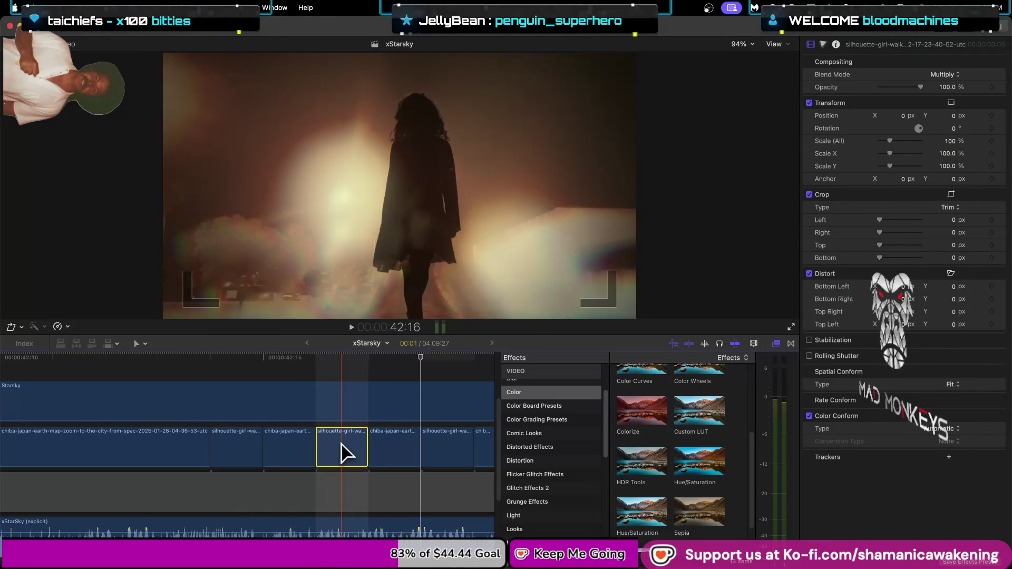
left_click(342, 452)
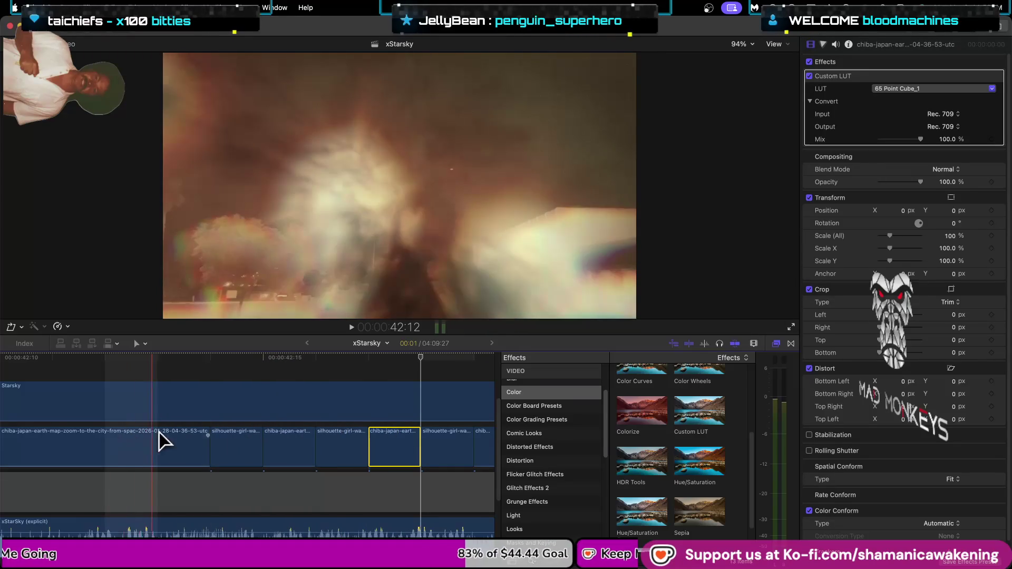
left_click(435, 457)
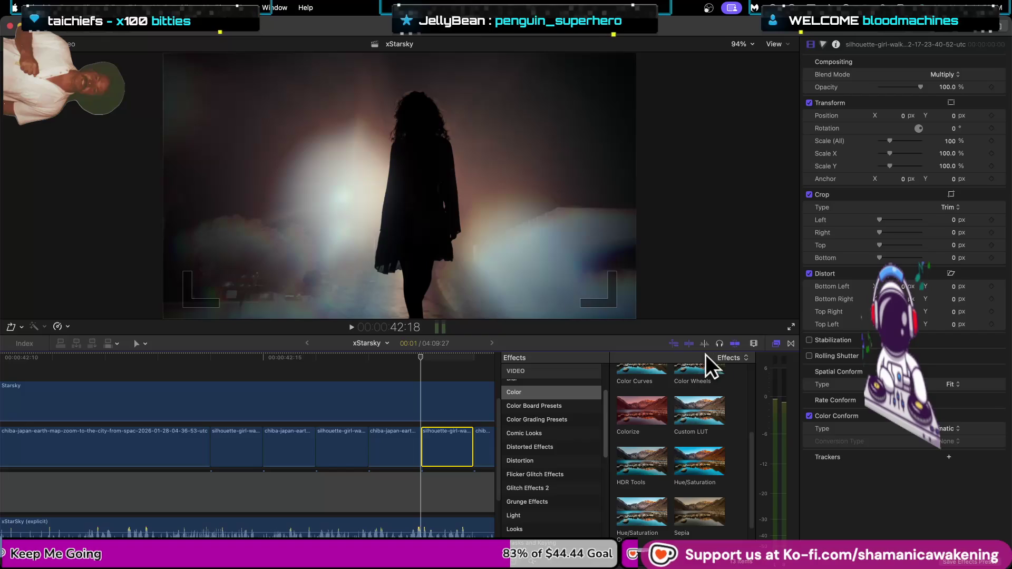
Reset the silhouette clip to Normal blend and grade it with 65 Point Cube_1.
left_click(949, 67)
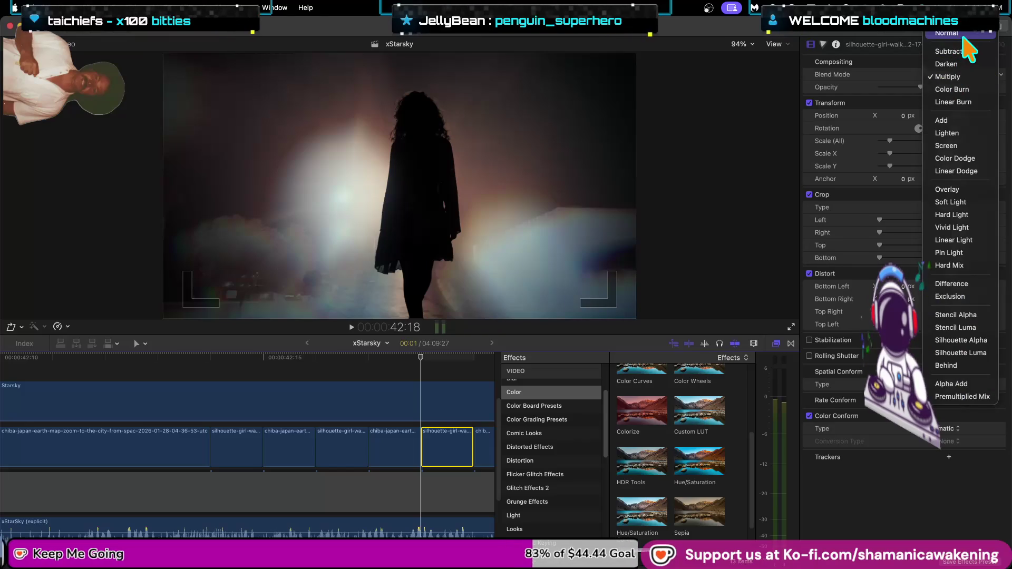
left_click(944, 38)
mouse_move(670, 434)
left_mouse_down()
mouse_move(549, 431)
mouse_move(452, 459)
left_mouse_up()
left_click(951, 89)
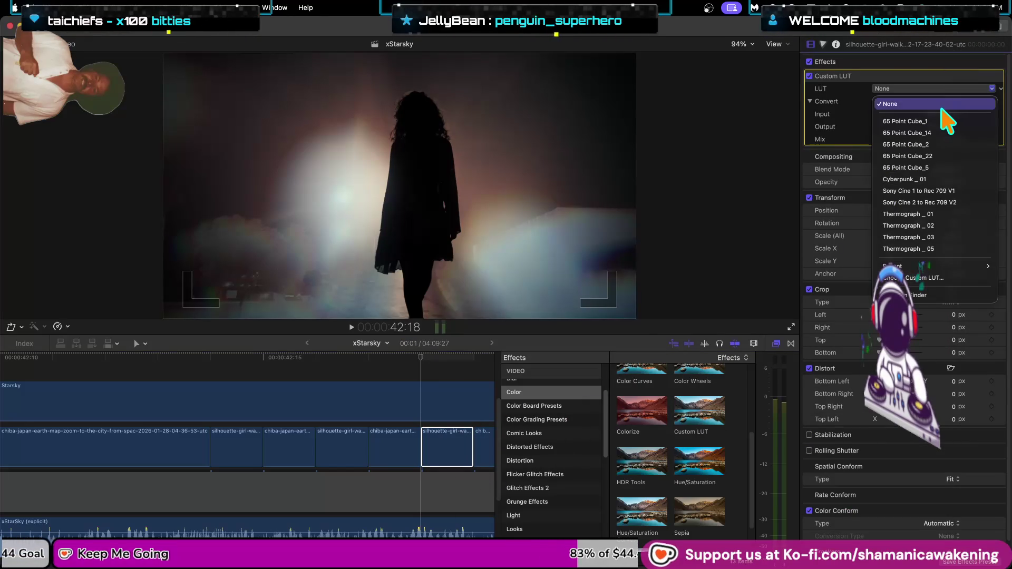
left_click(946, 117)
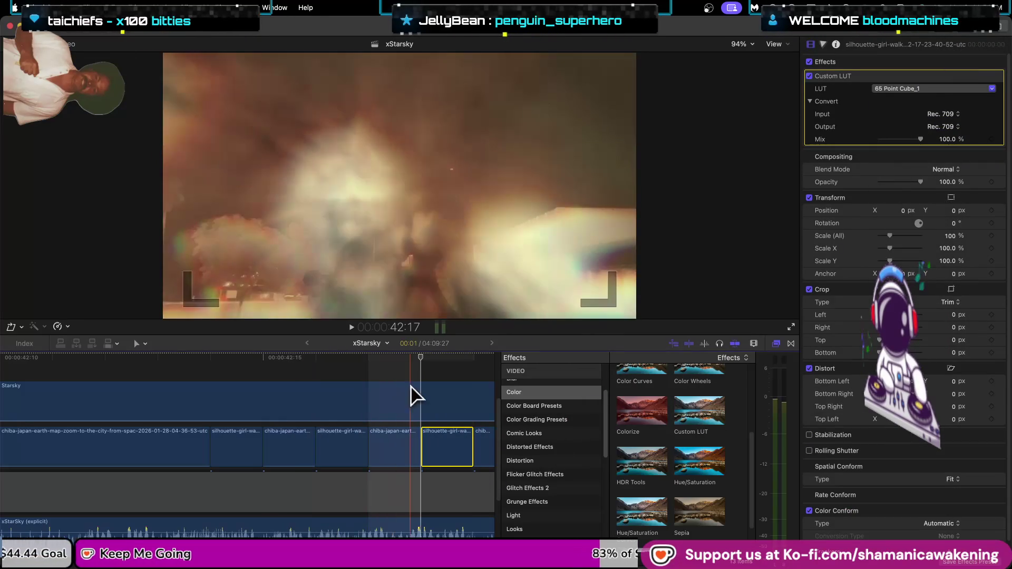
left_click(776, 341)
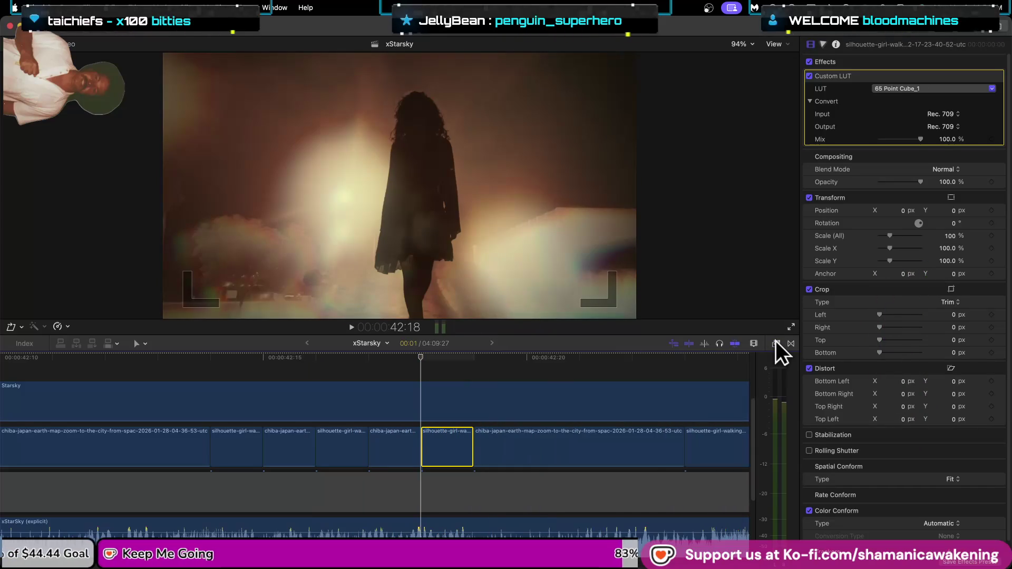
Undo the stray connected chiba clip and give the following chiba clip a 65 Point Cube_1 Custom LUT.
left_click(776, 340)
scroll(542, 415, "down", 1)
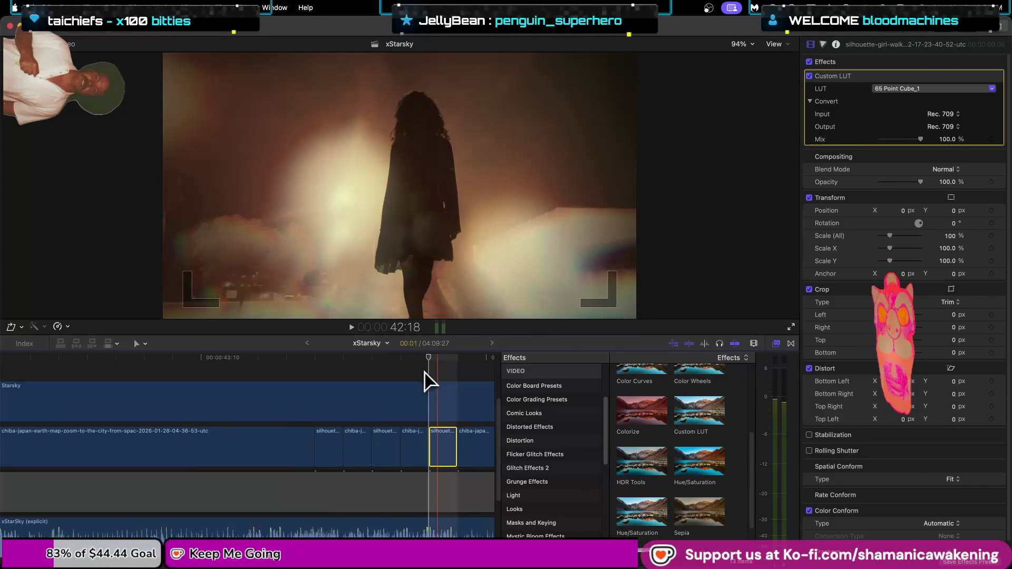
key("super+minus")
left_click(471, 453)
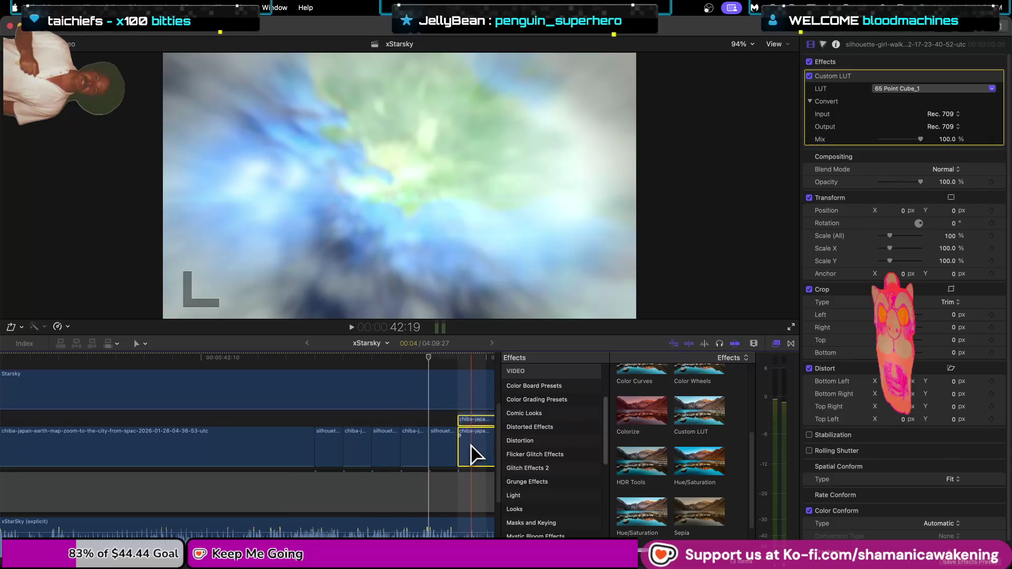
key("super+z")
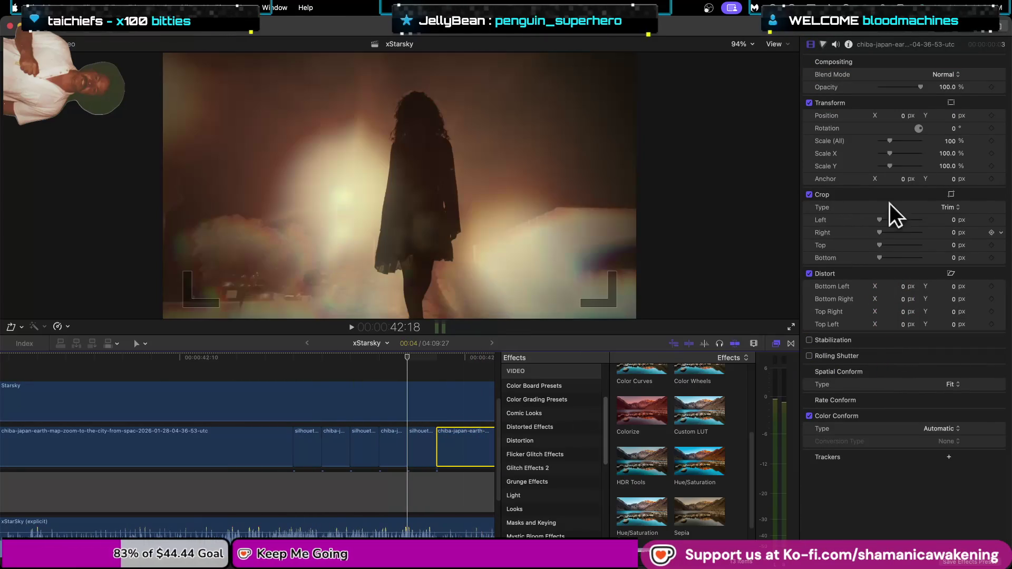
mouse_move(707, 402)
left_mouse_down()
mouse_move(564, 428)
mouse_move(493, 463)
left_mouse_up()
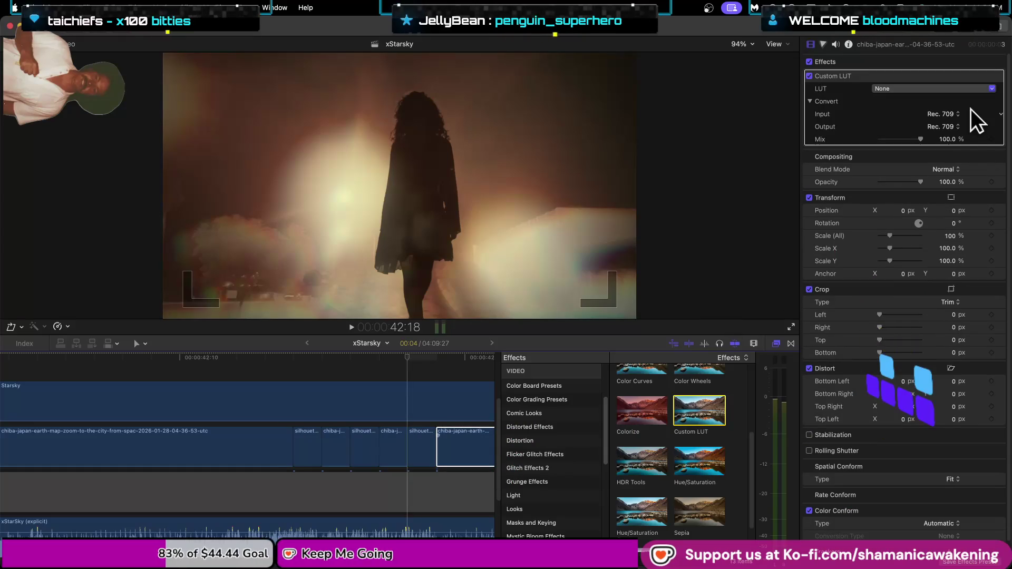
left_click(935, 89)
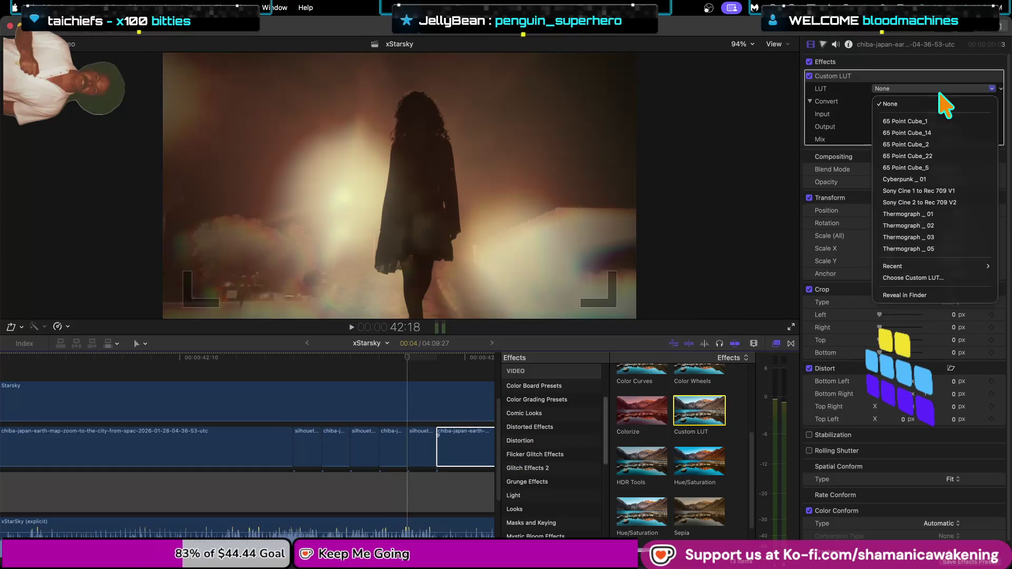
left_click(907, 121)
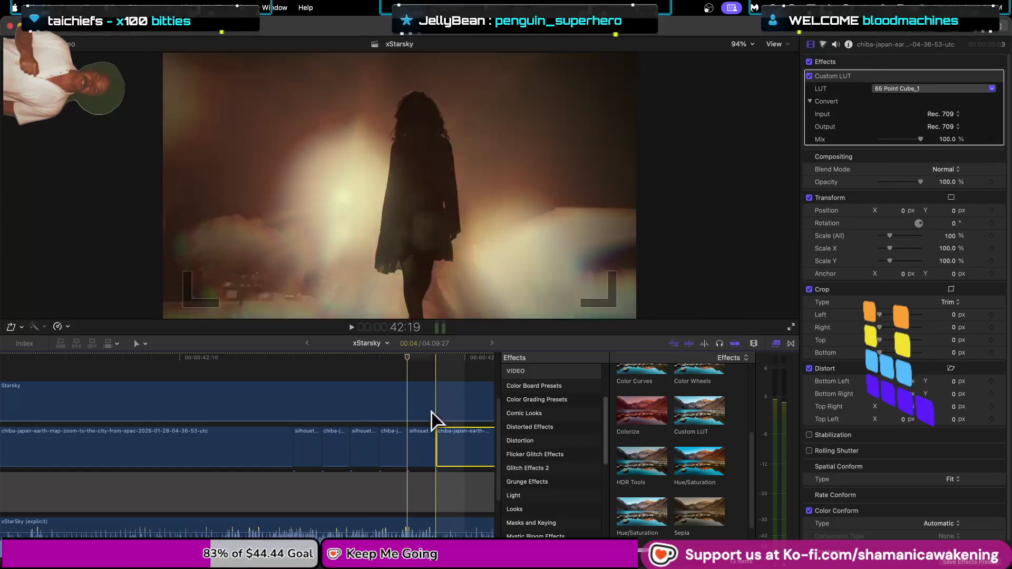
left_click(776, 343)
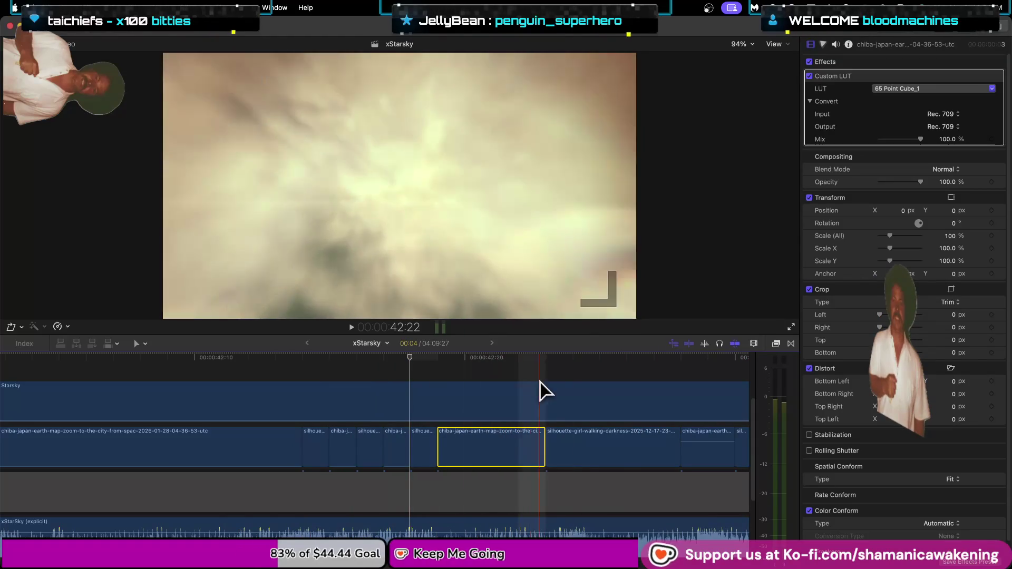
Switch the short chiba clip's LUT to 65 Point Cube_14.
scroll(562, 447, "down", 3)
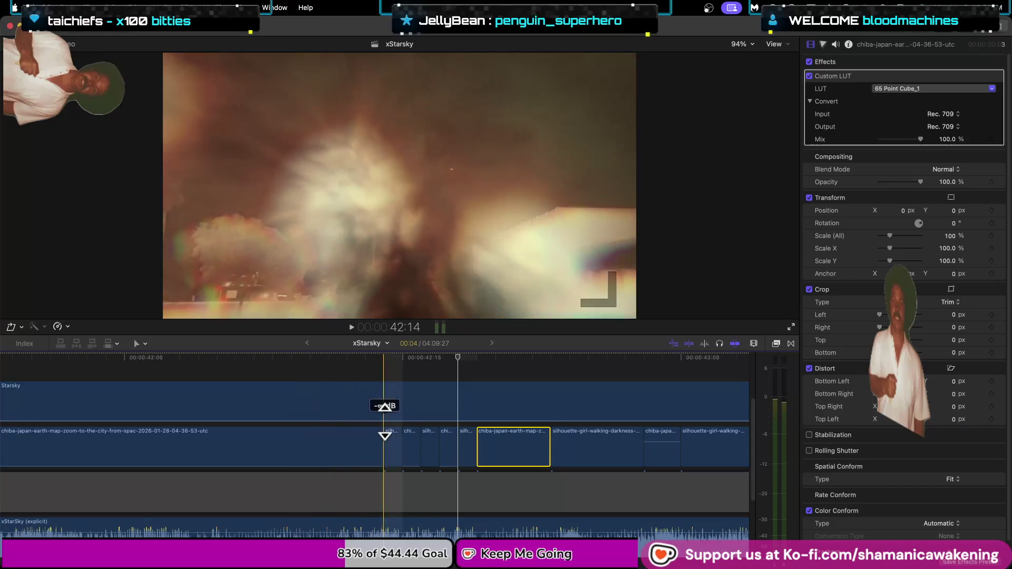
left_click(395, 453)
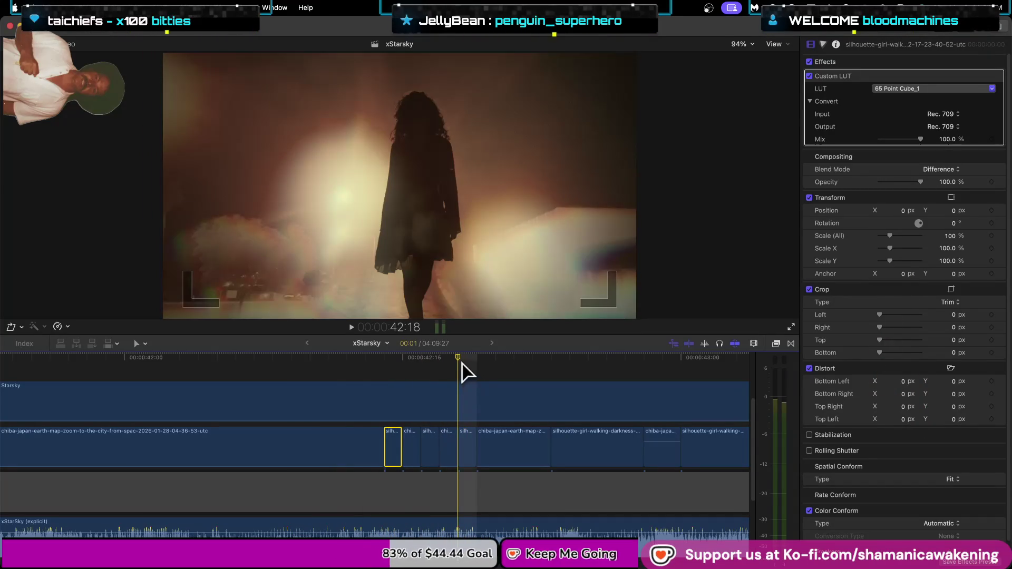
scroll(386, 453, "up", 2)
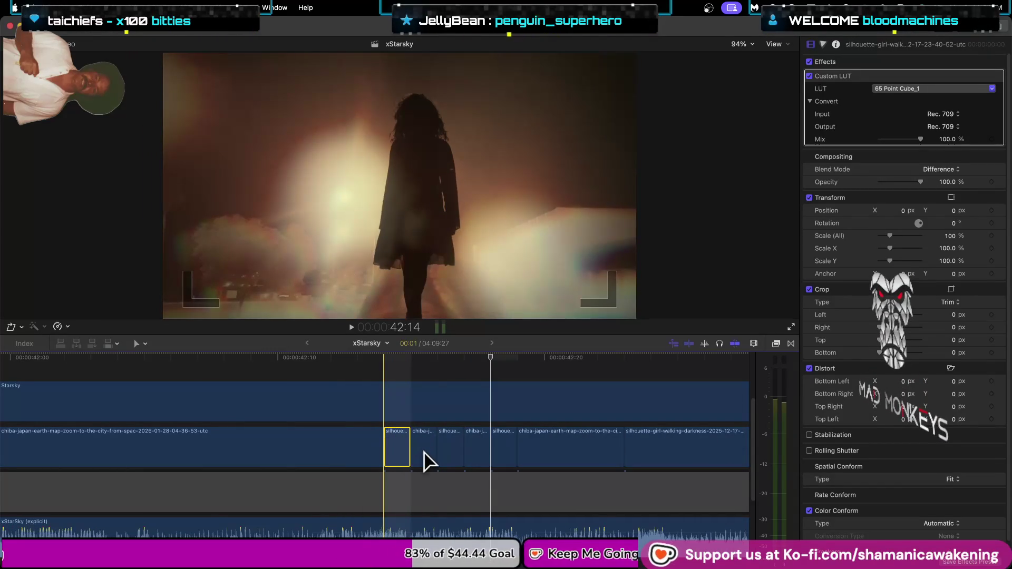
left_click(424, 457)
left_click_drag(486, 362, 421, 362)
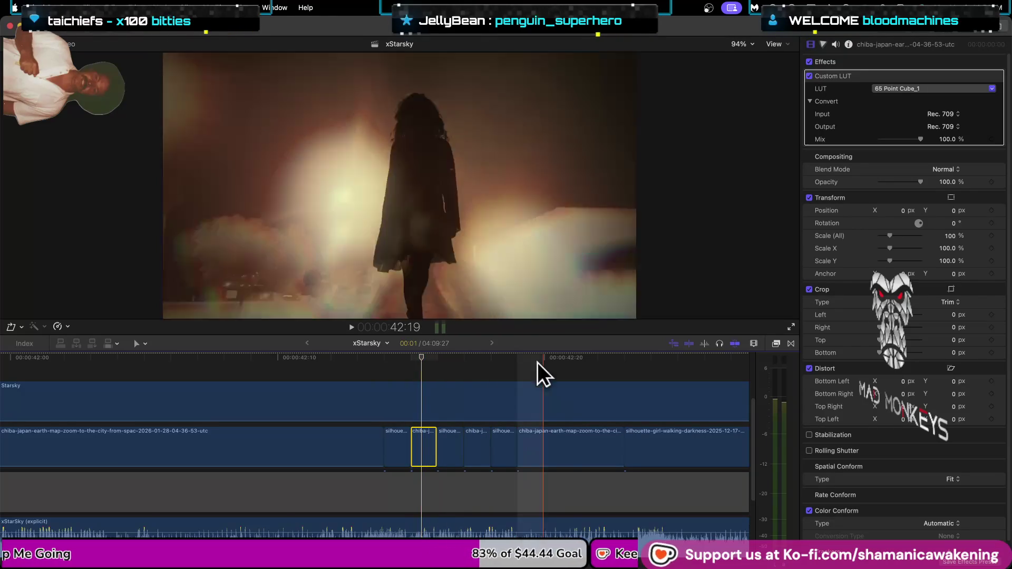
left_click(941, 90)
left_click(936, 147)
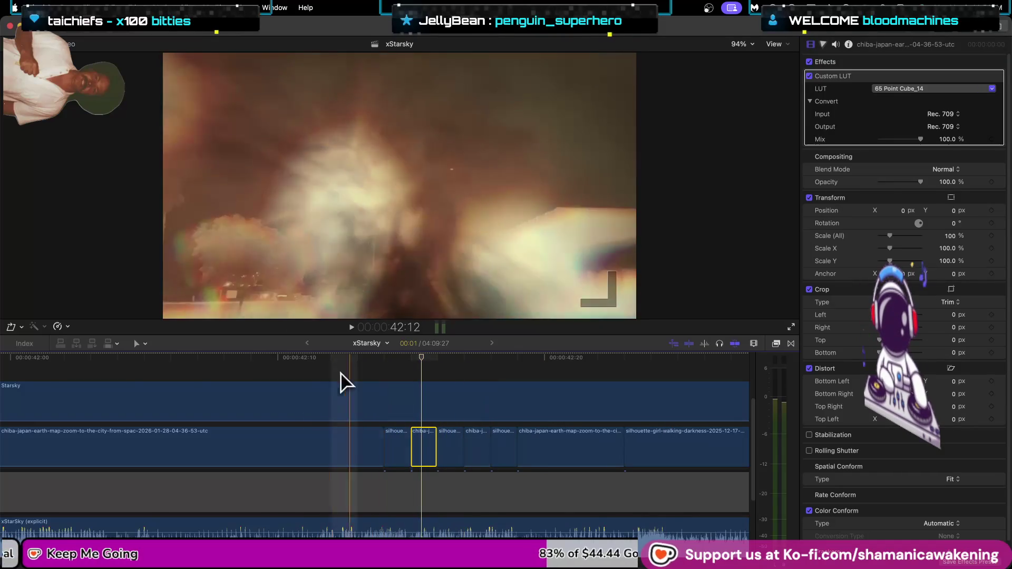
Switch the next short chiba clip and the longer chiba-japan clip to 65 Point Cube_14.
left_click(474, 447)
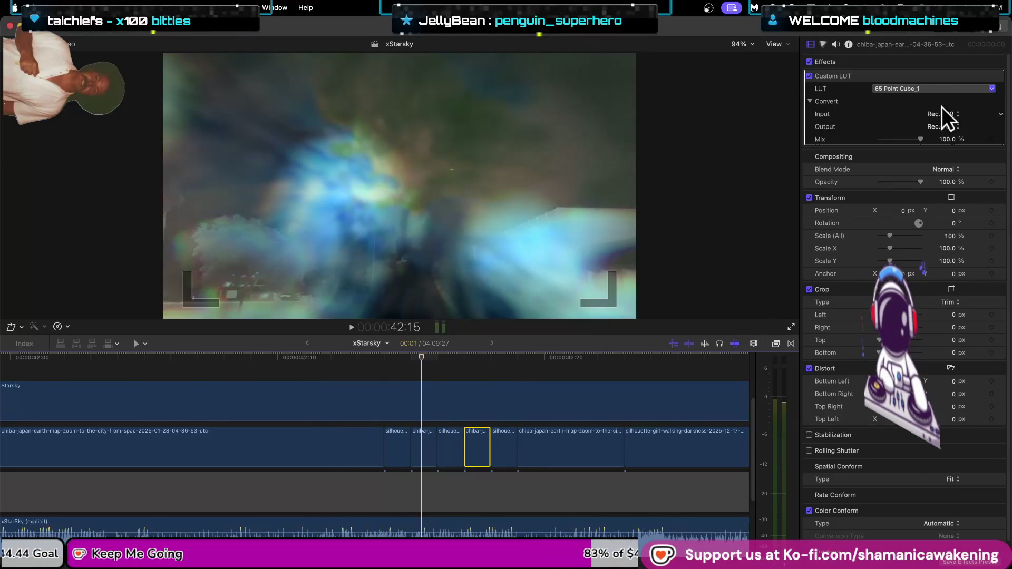
left_click(946, 88)
left_click(936, 133)
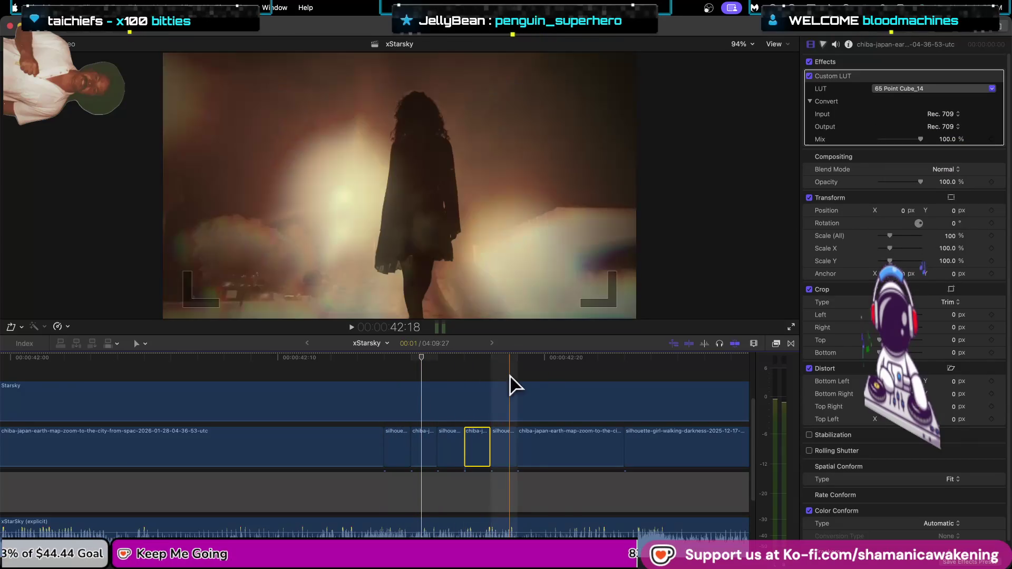
left_click(548, 447)
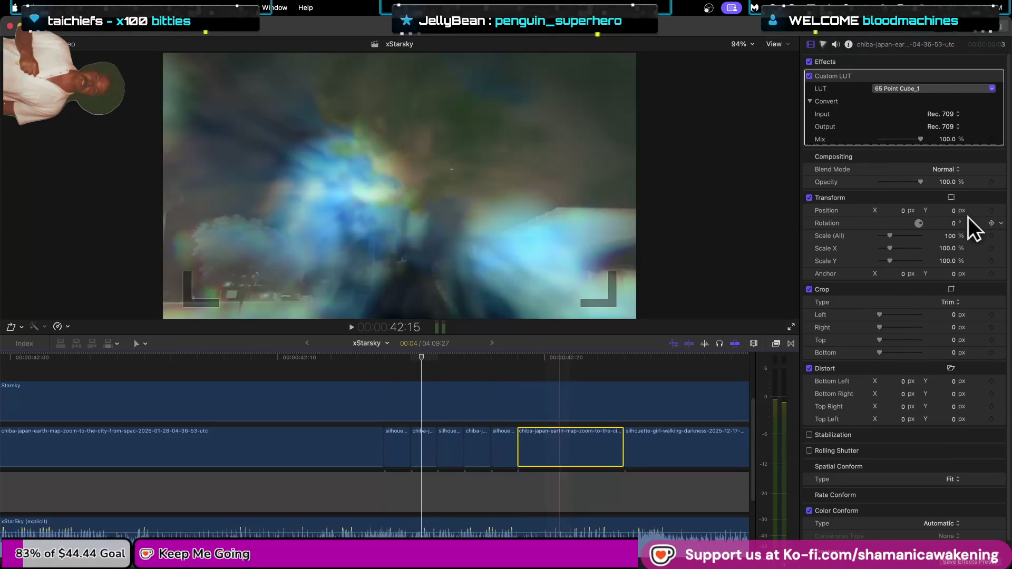
left_click(936, 88)
left_click(924, 133)
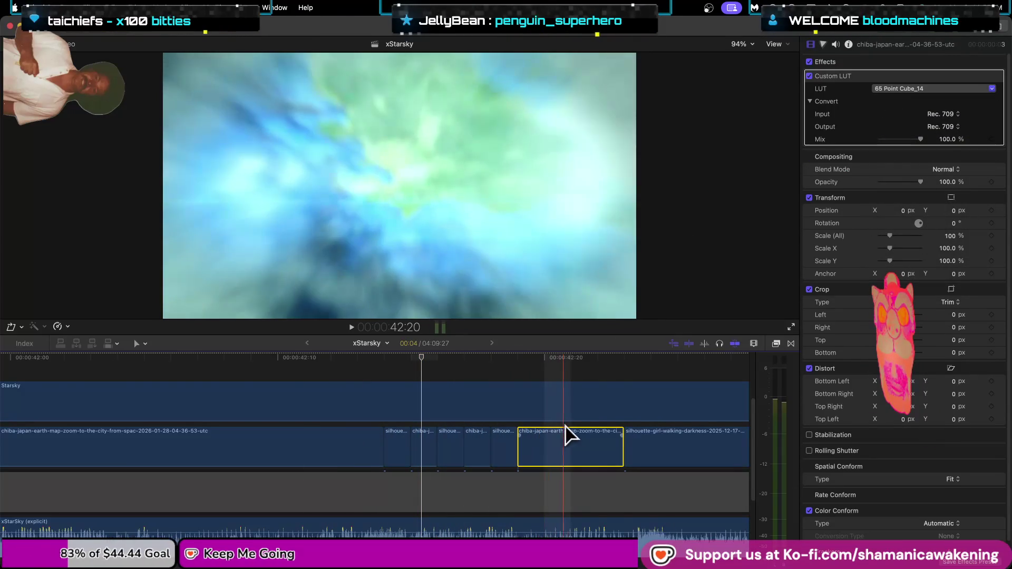
left_click(650, 454)
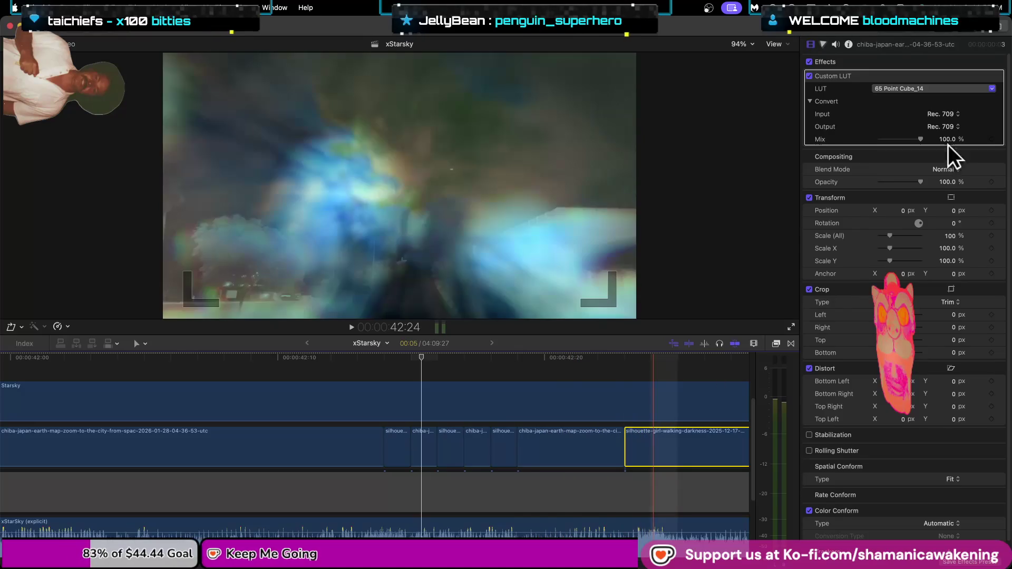
left_click(771, 340)
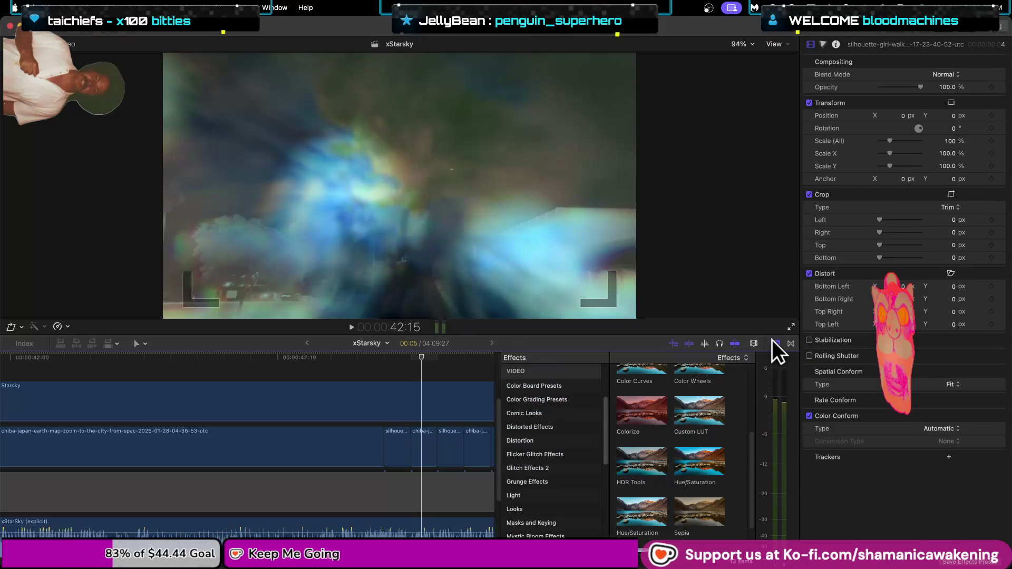
Add a Custom LUT to the last silhouette clip and exit full screen.
key("super+minus")
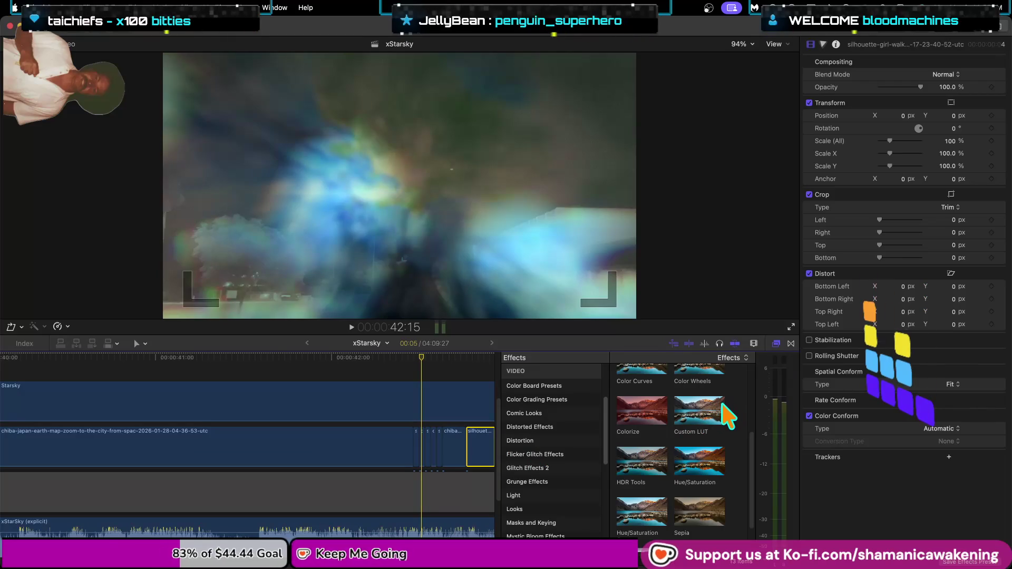
mouse_move(699, 412)
left_mouse_down()
mouse_move(593, 420)
mouse_move(483, 446)
left_mouse_up()
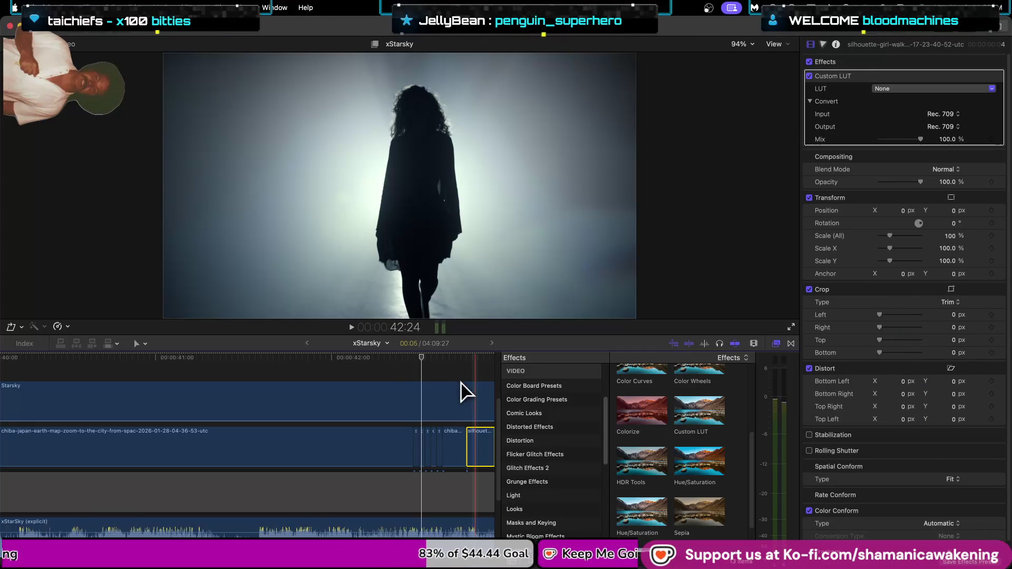
mouse_move(704, 31)
left_mouse_down()
mouse_move(706, 168)
mouse_move(610, 470)
mouse_move(639, 483)
mouse_move(709, 14)
mouse_move(687, 3)
left_mouse_up()
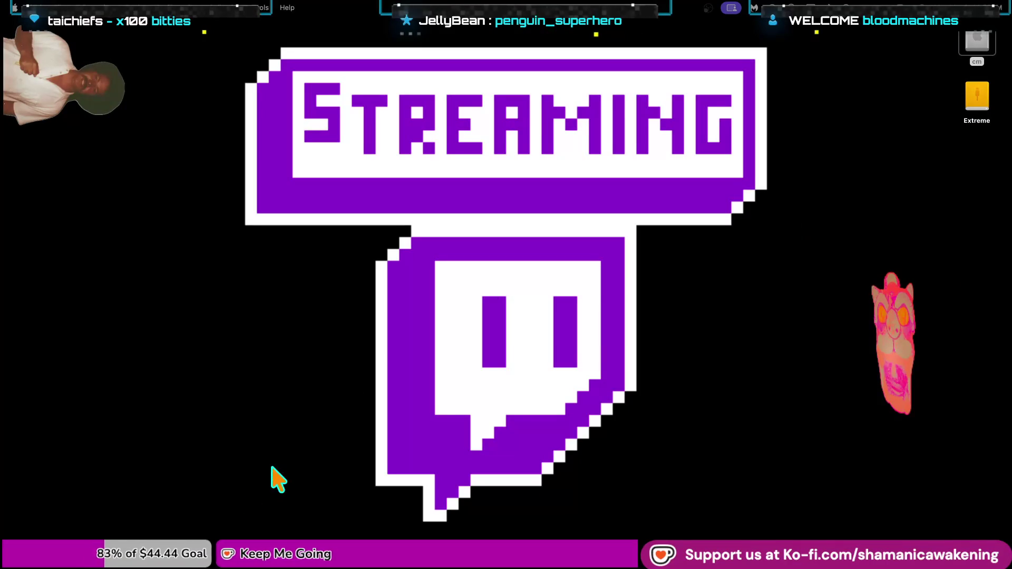
Bring the stream back to the Final Cut Pro screen capture.
mouse_move(233, 548)
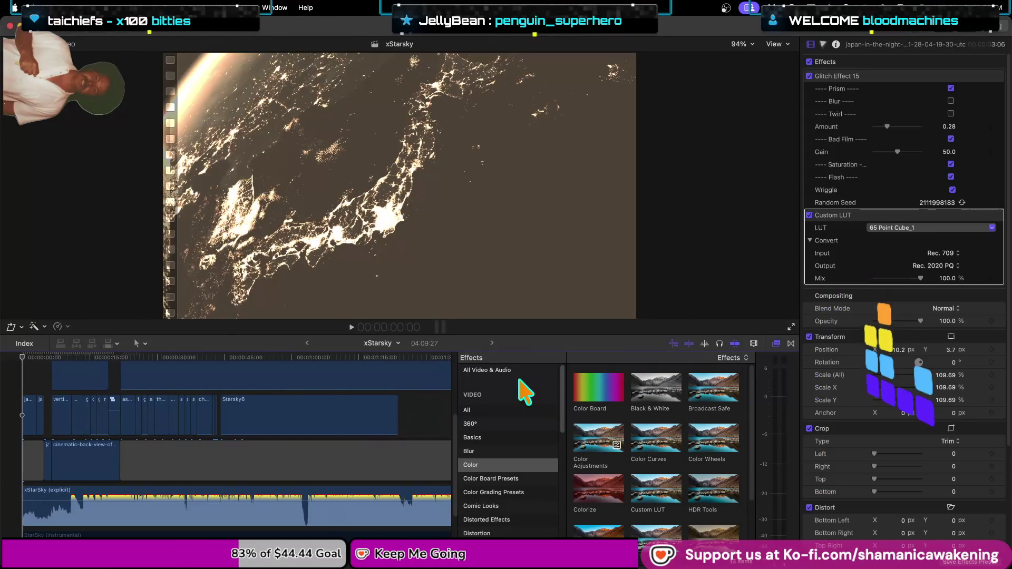
Return to the project start and inspect the cinematic back-view clip's Rec. 709 to Rec. 2020 LUT.
left_click(93, 425)
key("super+equal")
key("super+equal")
key("super+equal")
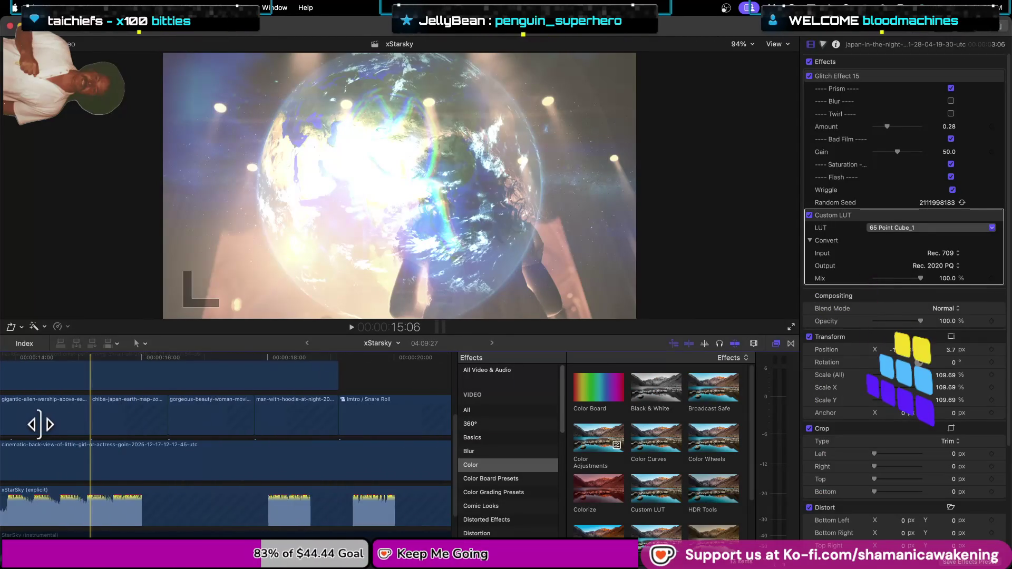
key("Home")
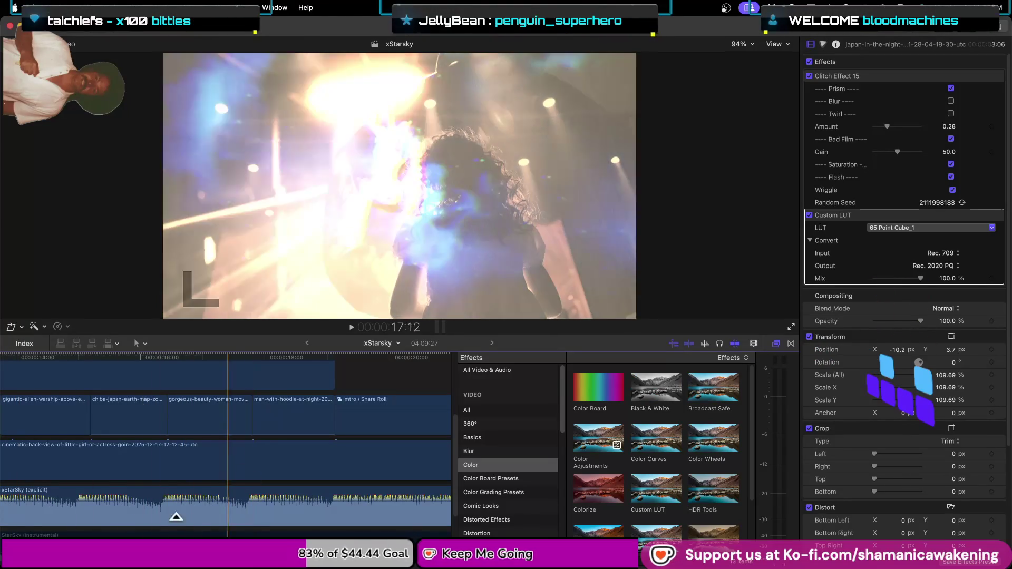
scroll(176, 516, "left", 5)
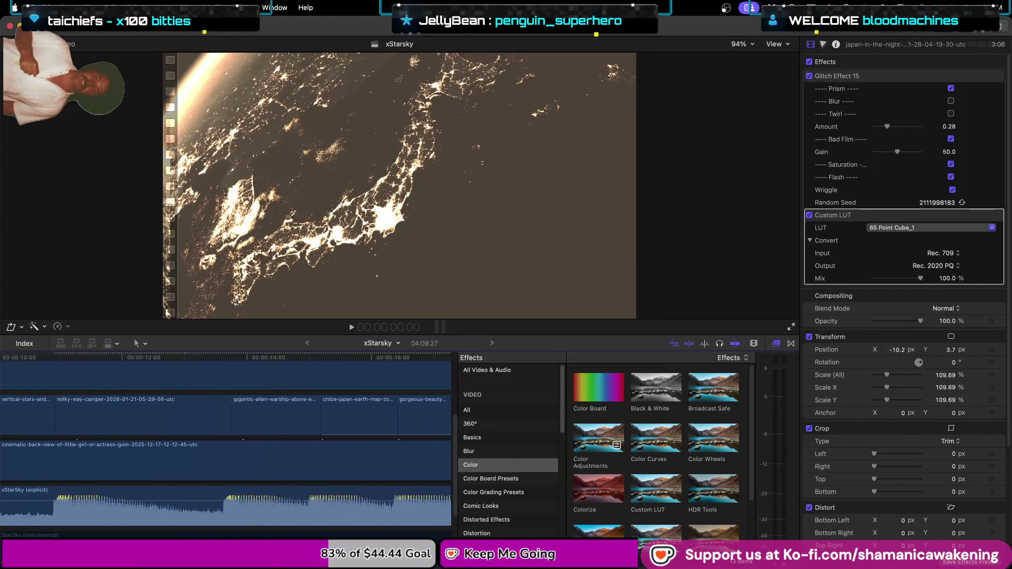
scroll(176, 516, "left", 3)
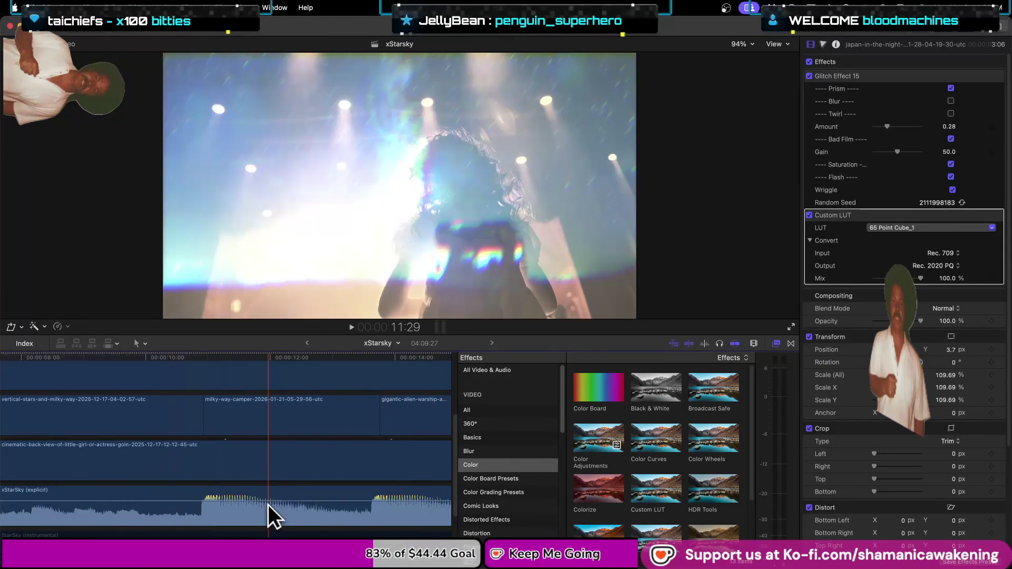
scroll(268, 504, "down", 5)
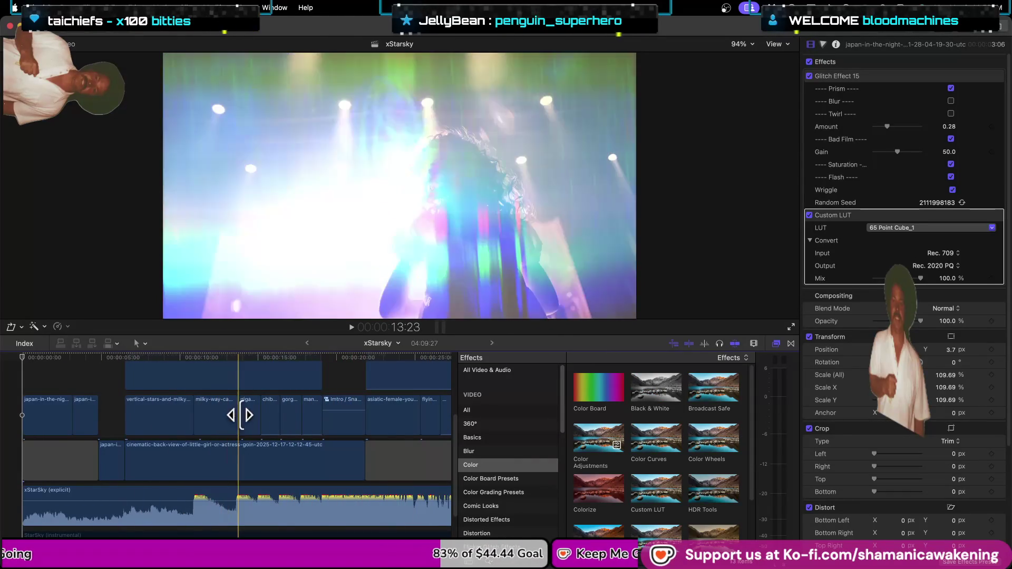
left_click(150, 412)
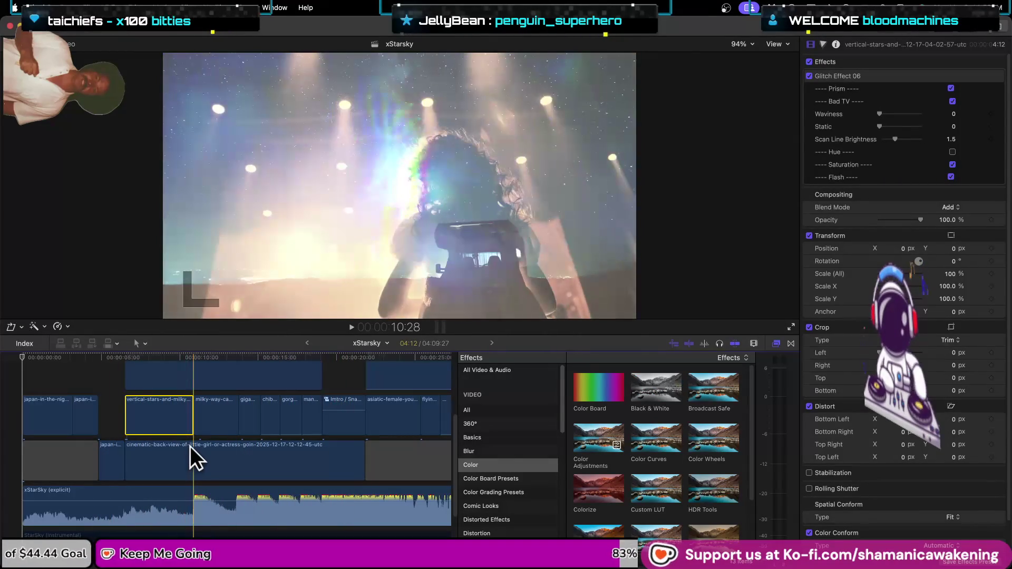
left_click(190, 446)
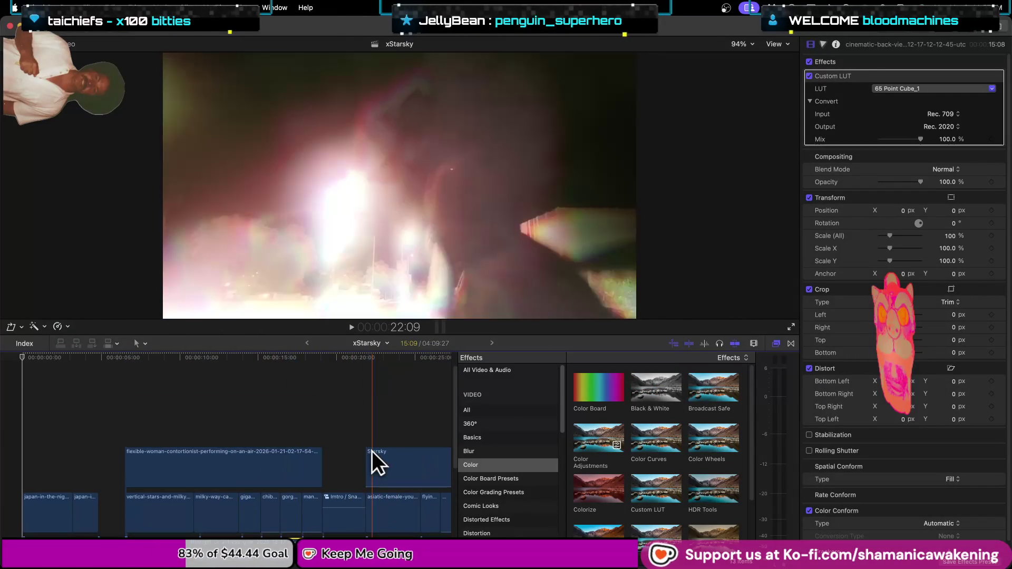
Select the Starsky clip at 22:24 and set its LUT output to Rec. 2020.
scroll(372, 451, "up", 2)
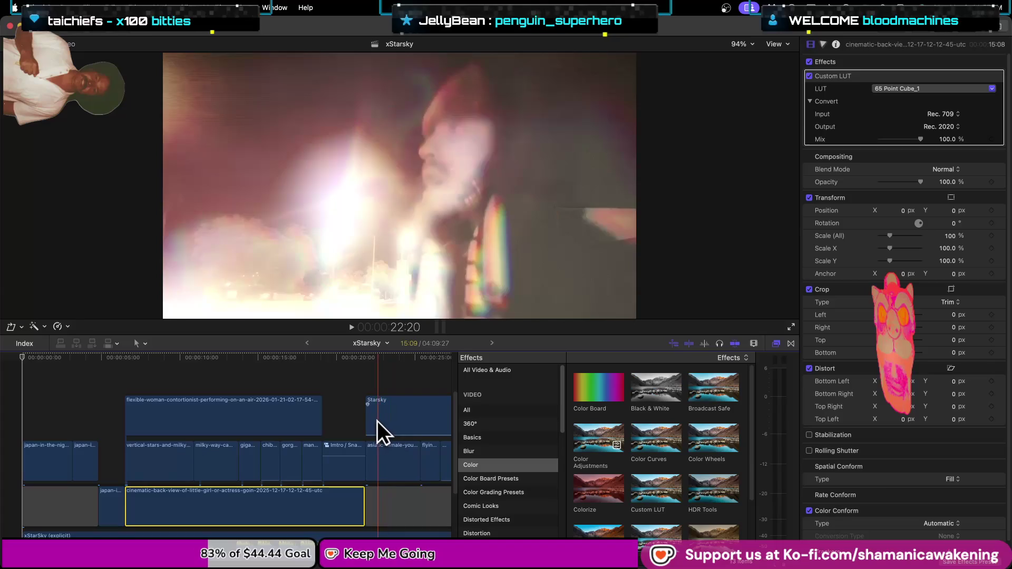
left_click(374, 421)
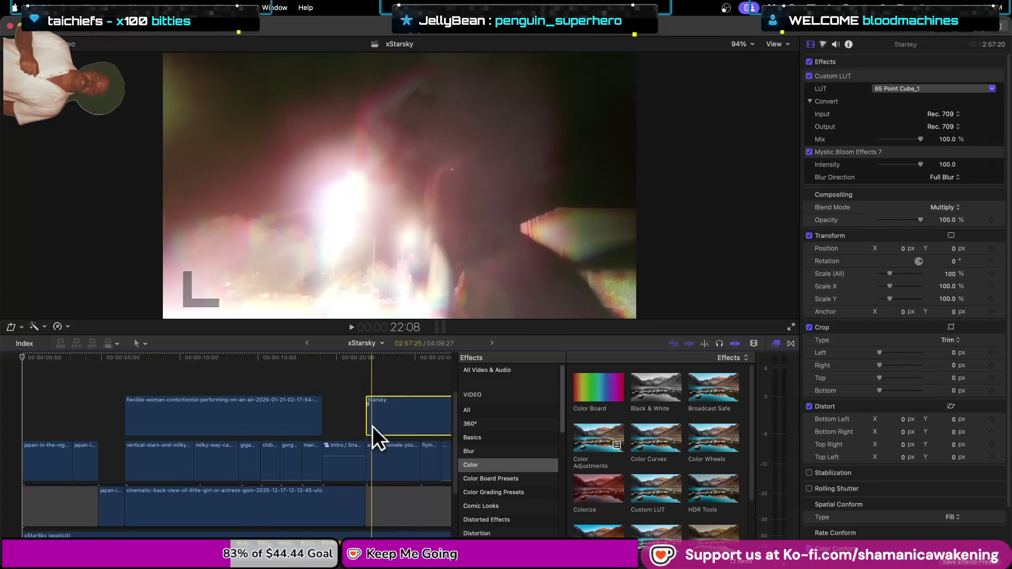
left_click(379, 401)
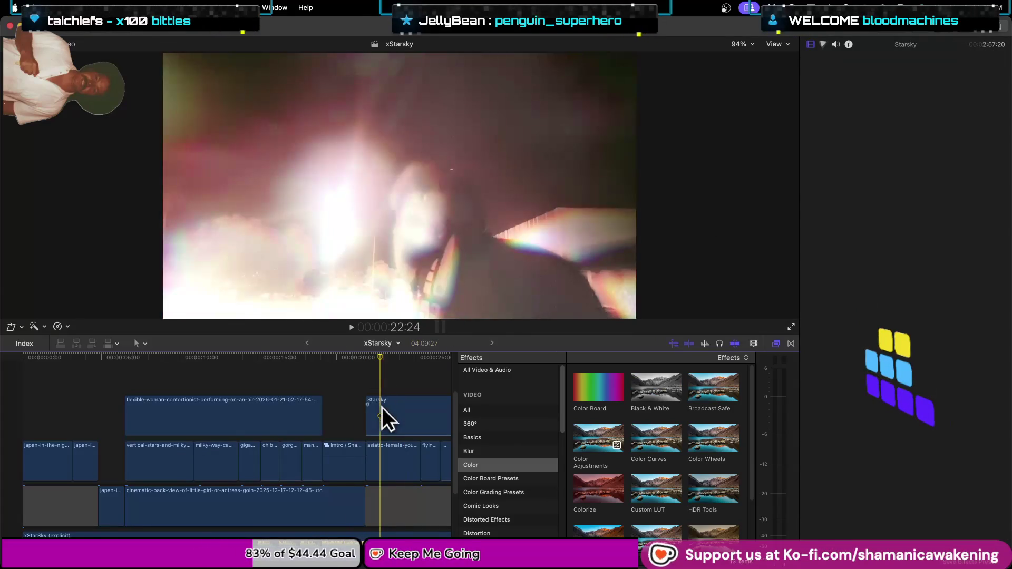
left_click(952, 129)
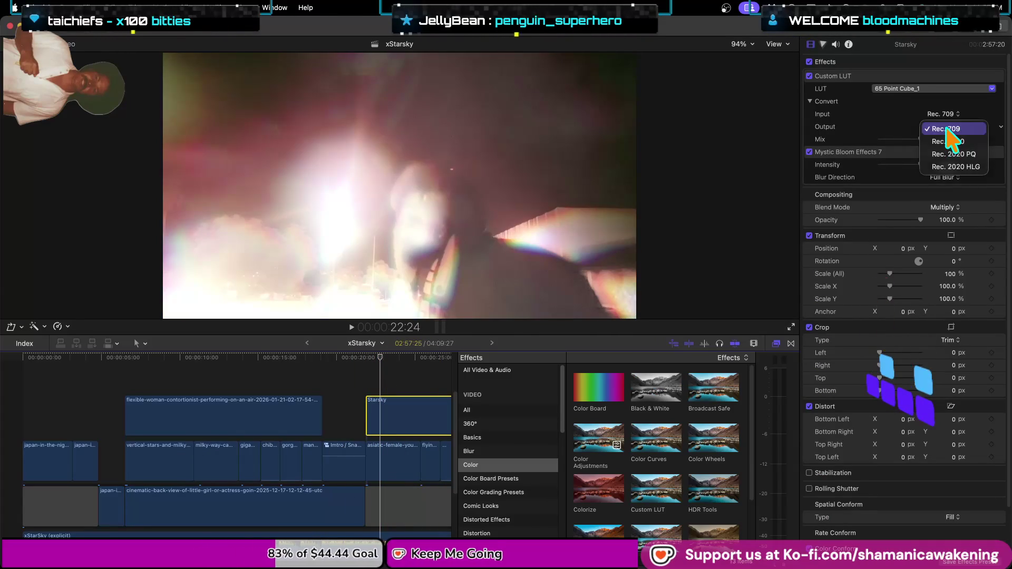
left_click(955, 152)
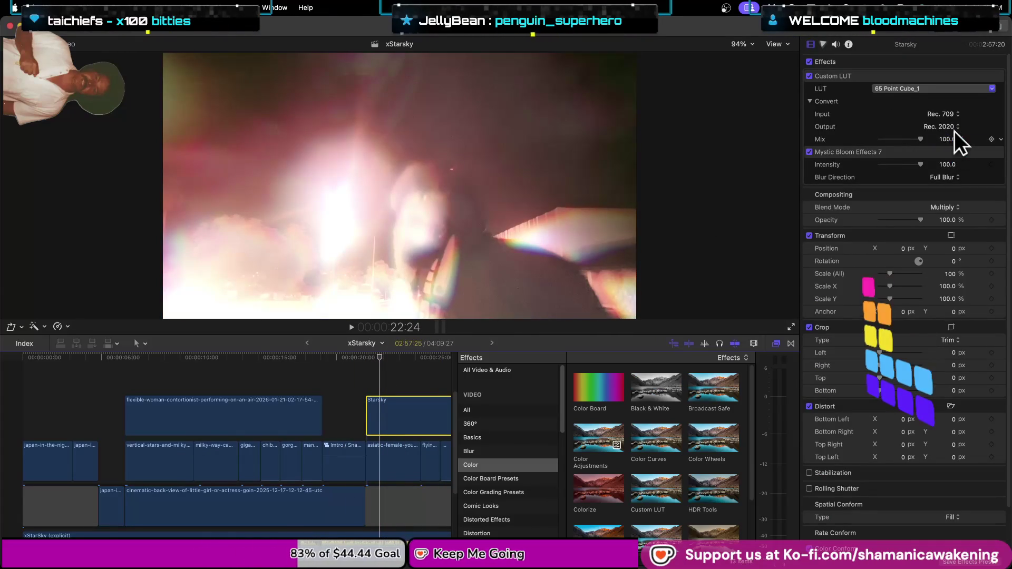
left_click(944, 128)
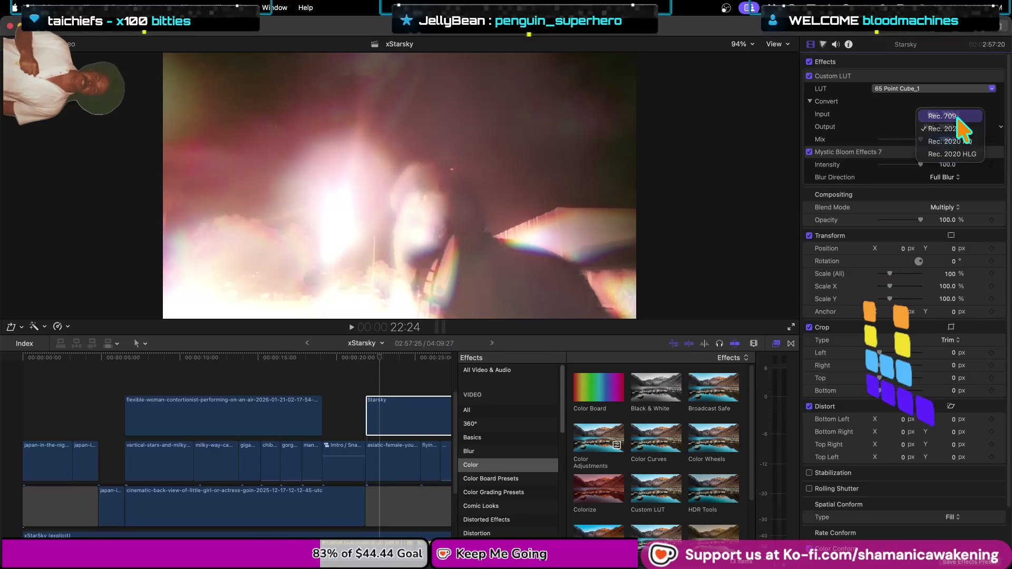
left_click(951, 127)
left_click(950, 116)
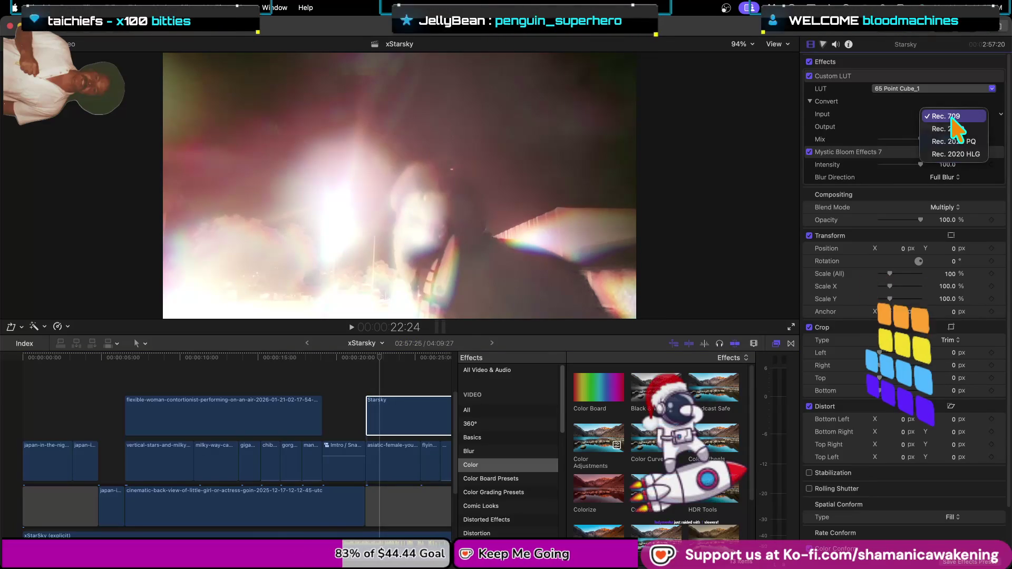
left_click(943, 129)
left_click(944, 127)
left_click(944, 114)
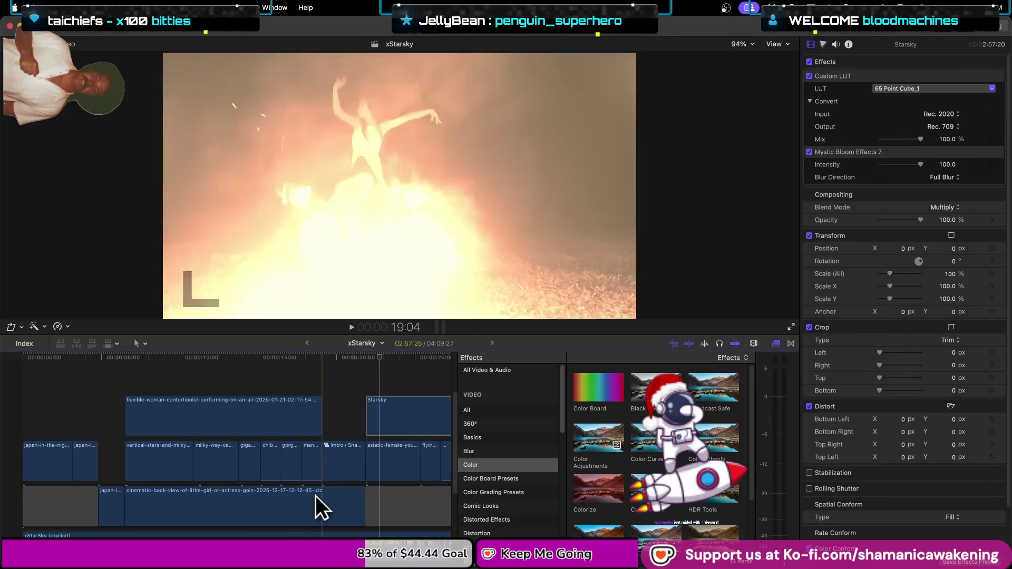
left_click(384, 405)
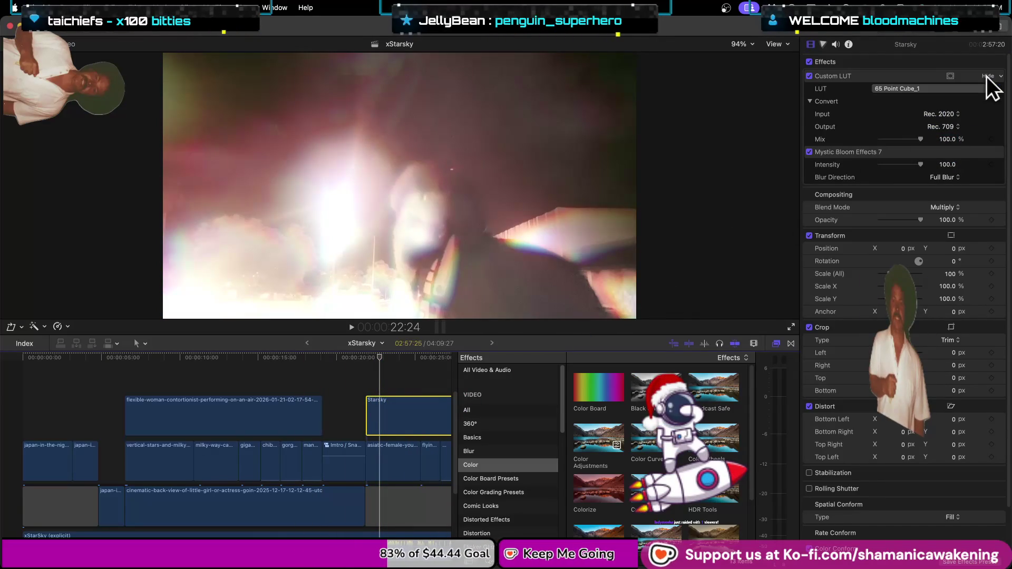
Try Rec. 2020 PQ and HLG inputs, then set the LUT input back to Rec. 709.
left_click(950, 109)
left_click(957, 131)
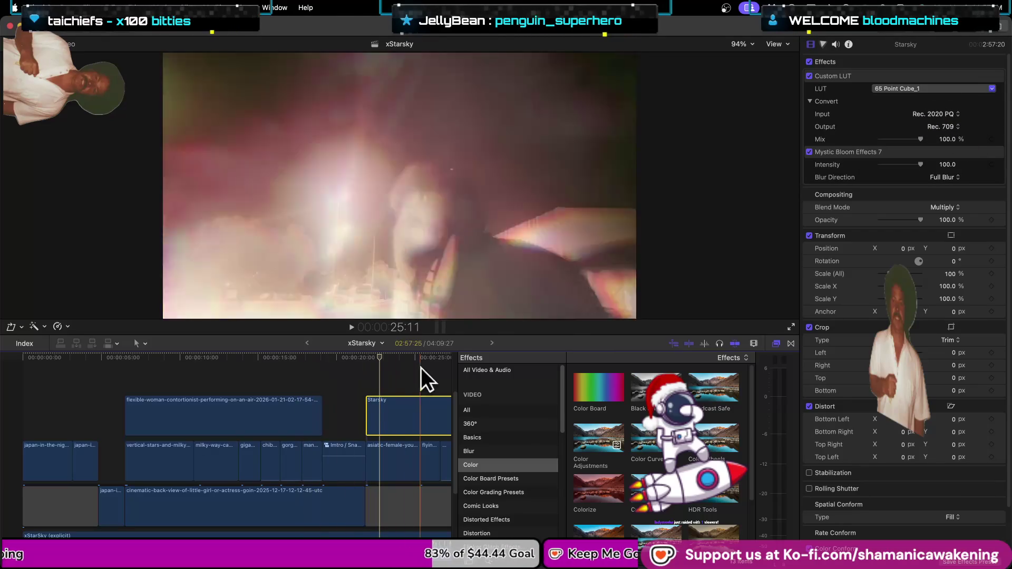
left_click(953, 114)
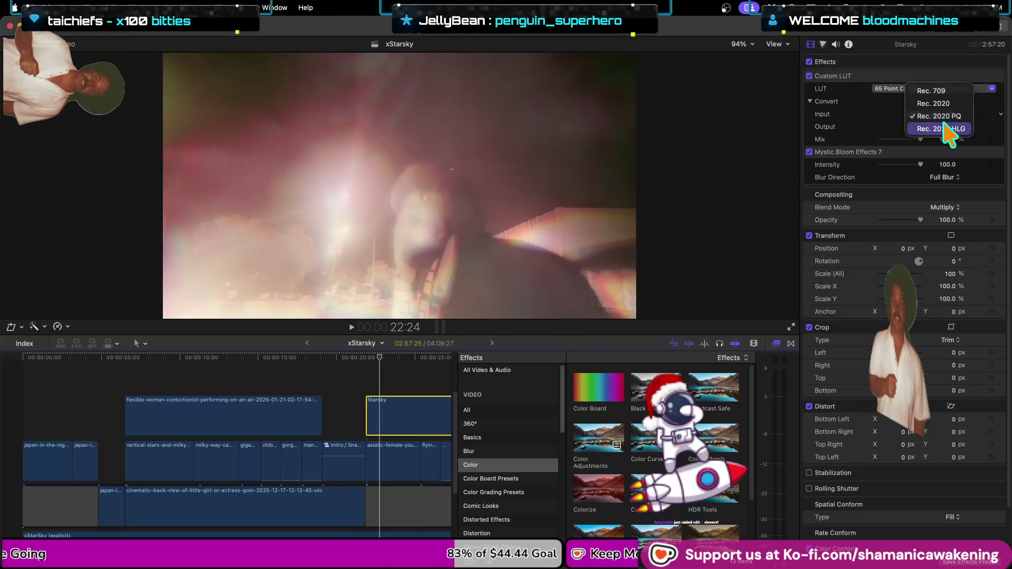
left_click(944, 127)
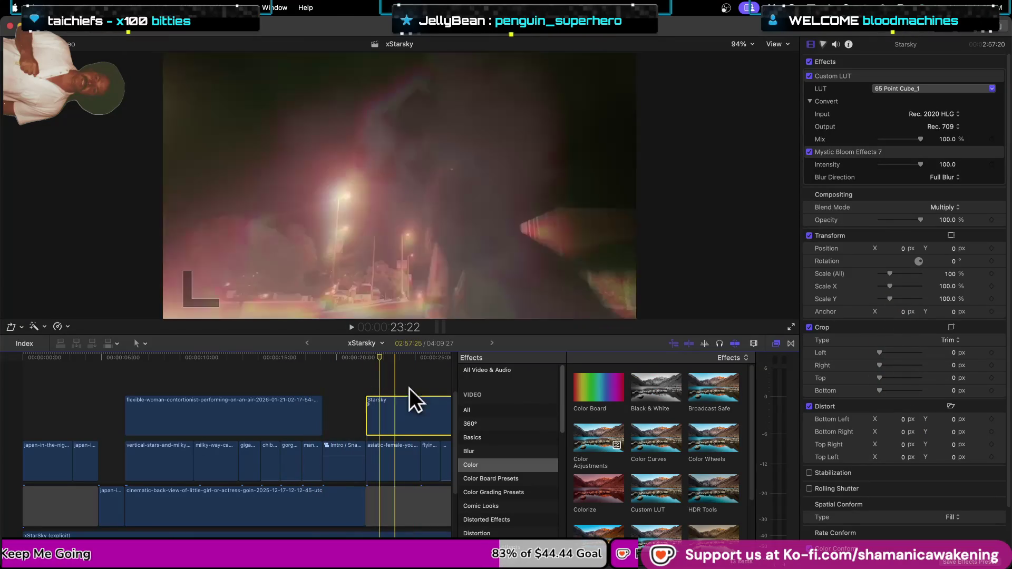
left_click(776, 344)
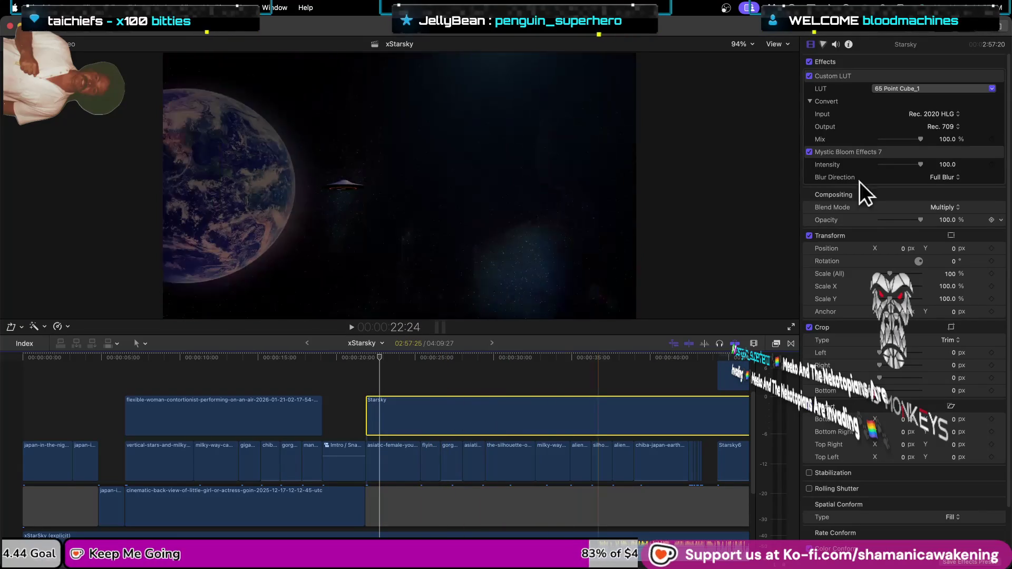
left_click(928, 115)
left_click(961, 126)
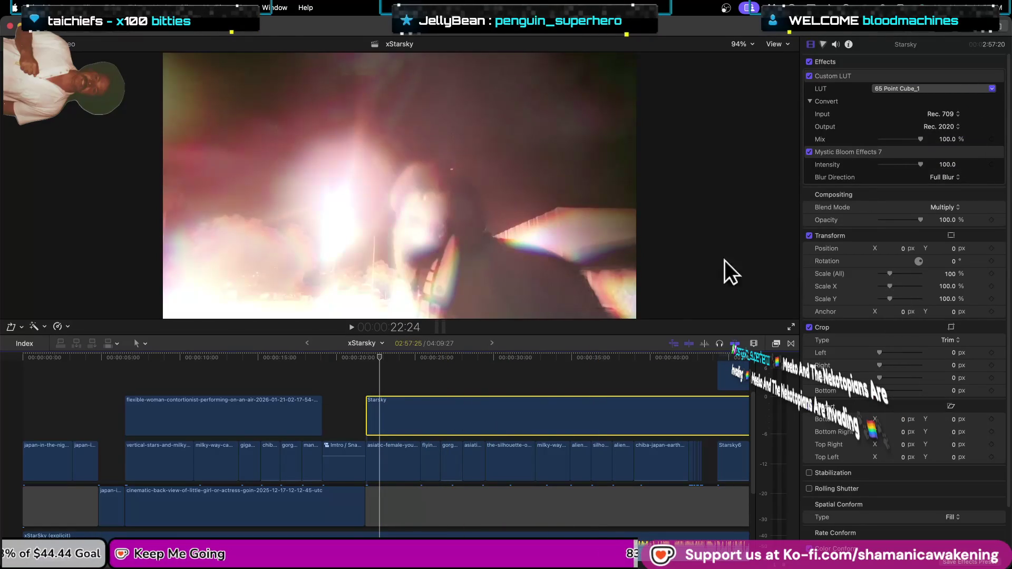
Zoom the timeline out, deselect the Starsky clip and scrub the playhead back to about 23:00.
key("super+minus")
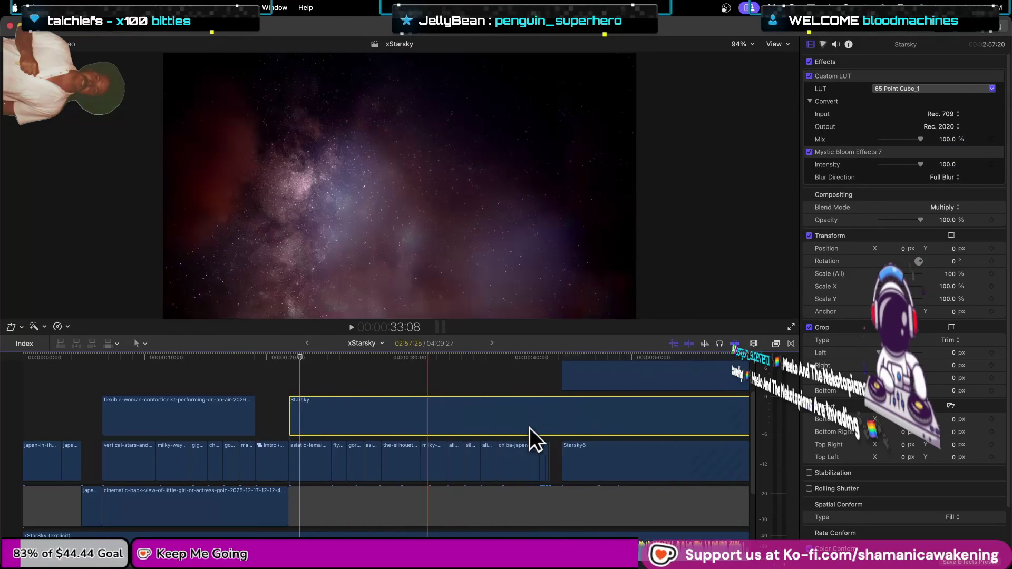
key("super+minus")
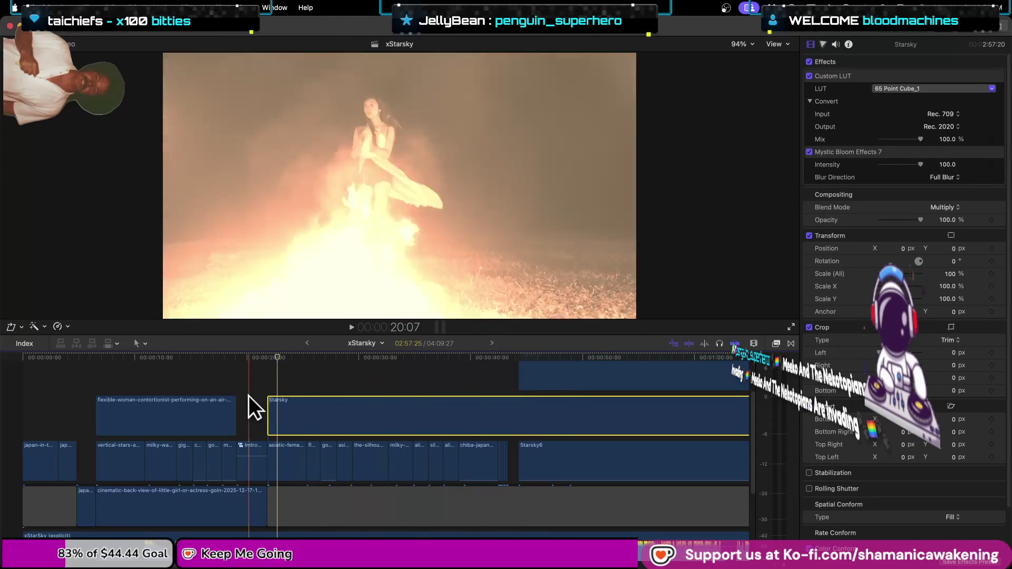
left_click(268, 373)
left_click(211, 368)
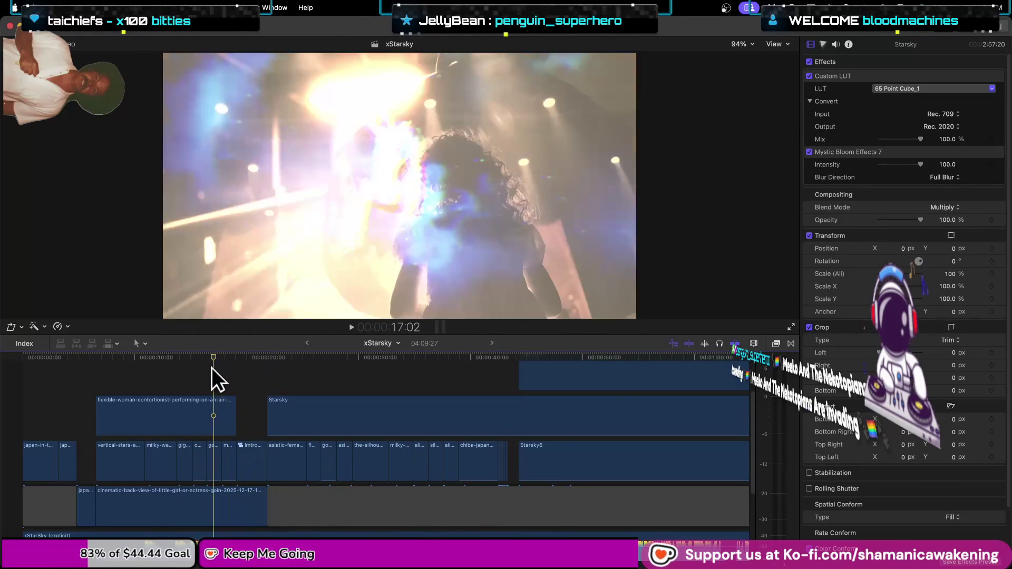
left_click(308, 358)
mouse_move(308, 356)
left_mouse_down()
mouse_move(216, 364)
mouse_move(438, 369)
mouse_move(277, 393)
mouse_move(76, 405)
mouse_move(177, 391)
mouse_move(349, 393)
mouse_move(268, 403)
left_mouse_up()
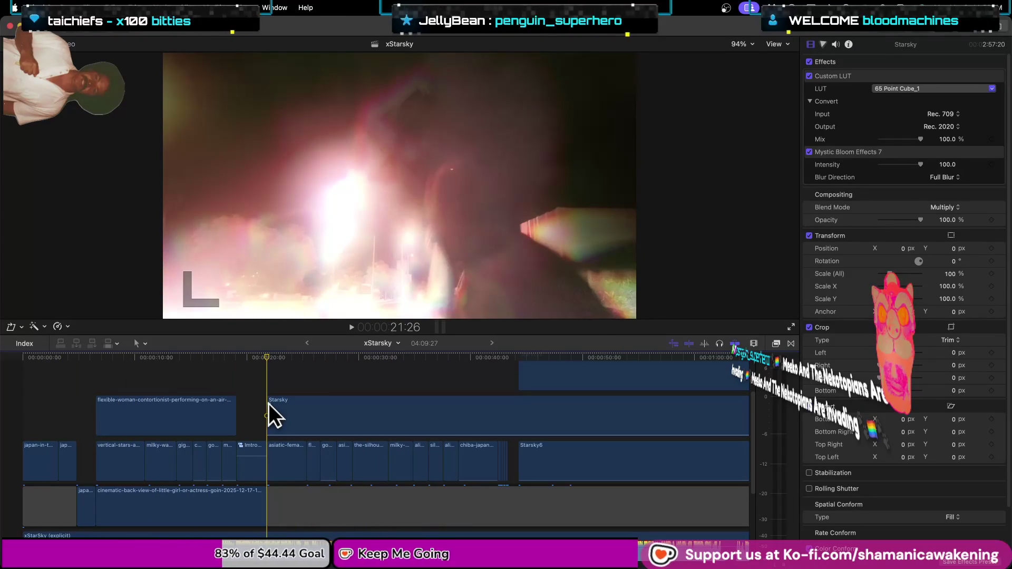
left_click_drag(268, 404, 268, 403)
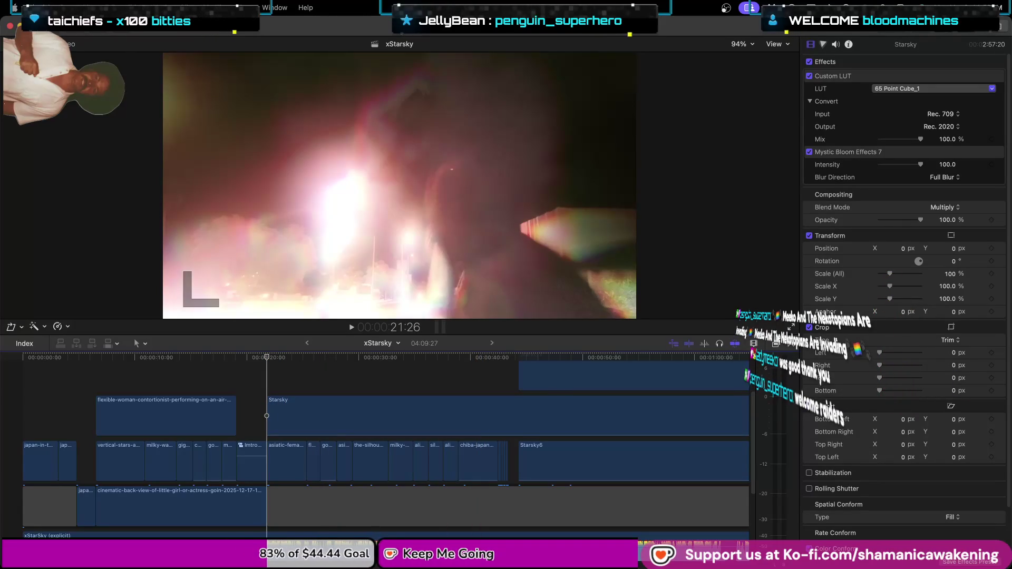
key("super+Tab")
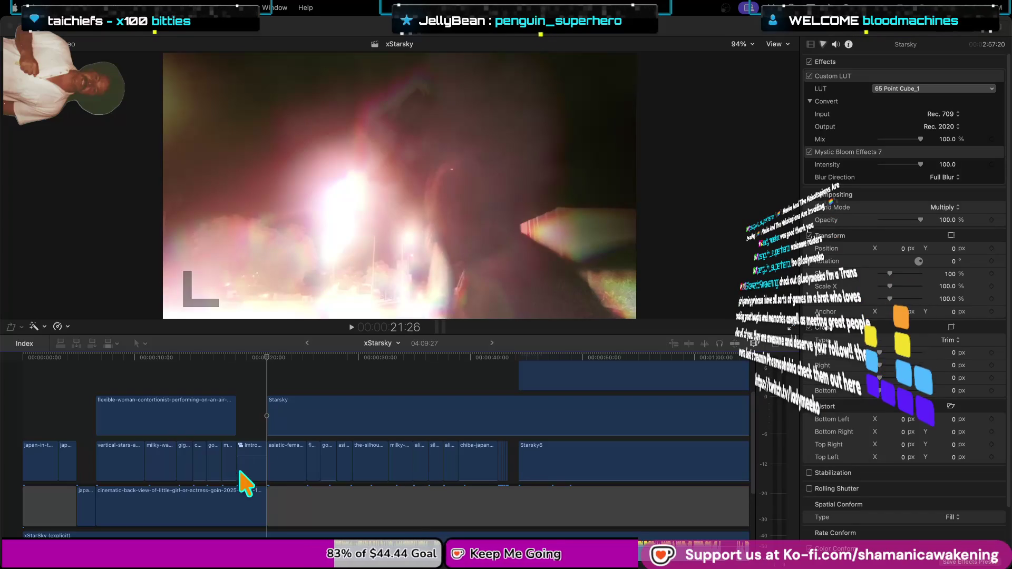
Select the silhouette-girl-walk clip near 22:14 to show its properties and zoom the timeline in around it.
mouse_move(276, 355)
left_mouse_down()
mouse_move(268, 359)
mouse_move(510, 395)
left_mouse_up()
left_click(510, 396)
key("super+equal")
key("super+equal")
key("super+equal")
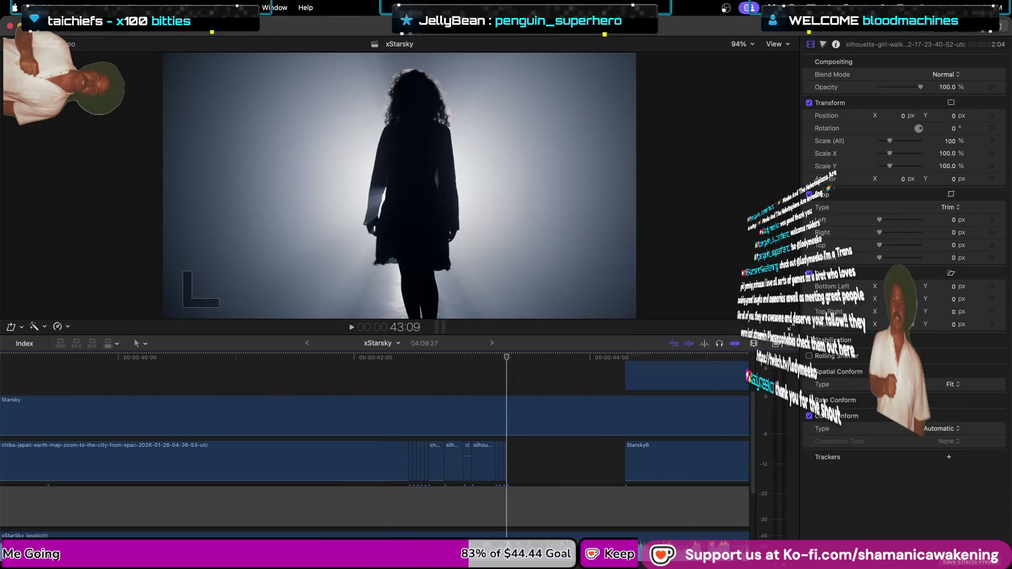
key("super+Tab")
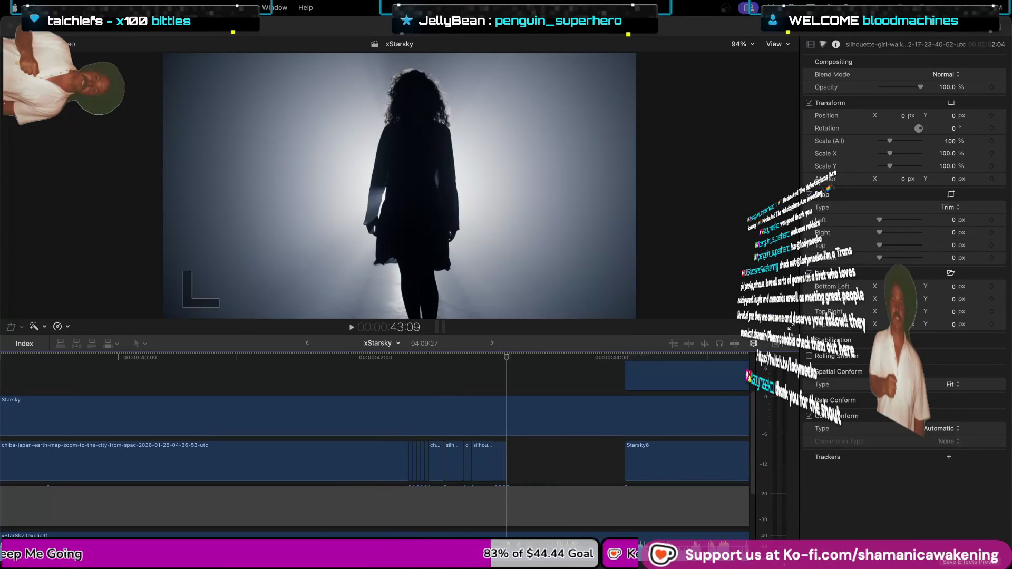